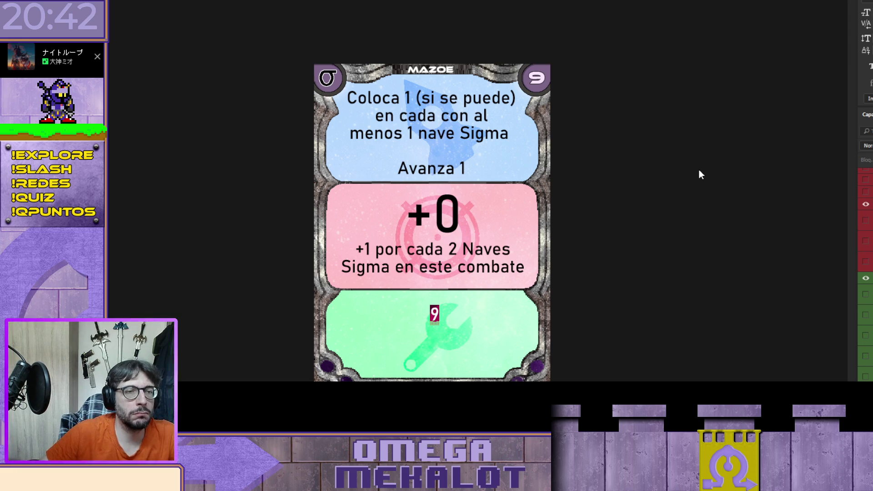
Replace the 9 in the green wrench box with 'En el siguiente', then 'turno' on a second line
click(438, 69)
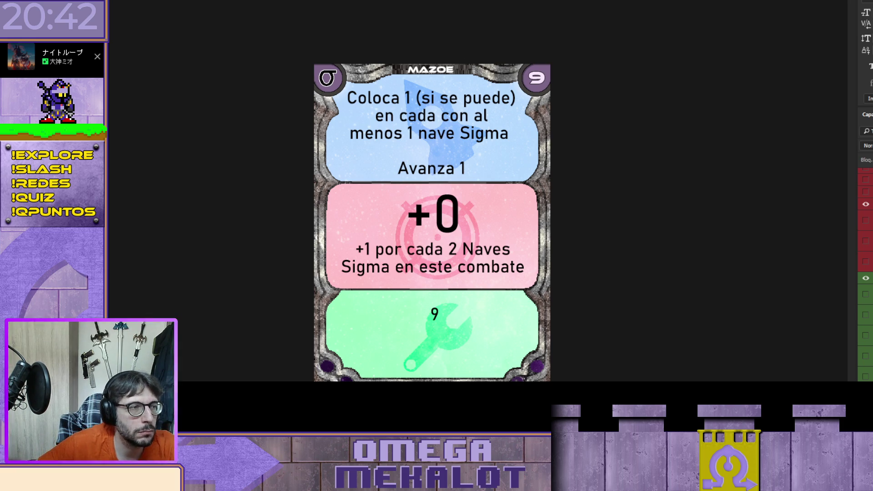
click(453, 72)
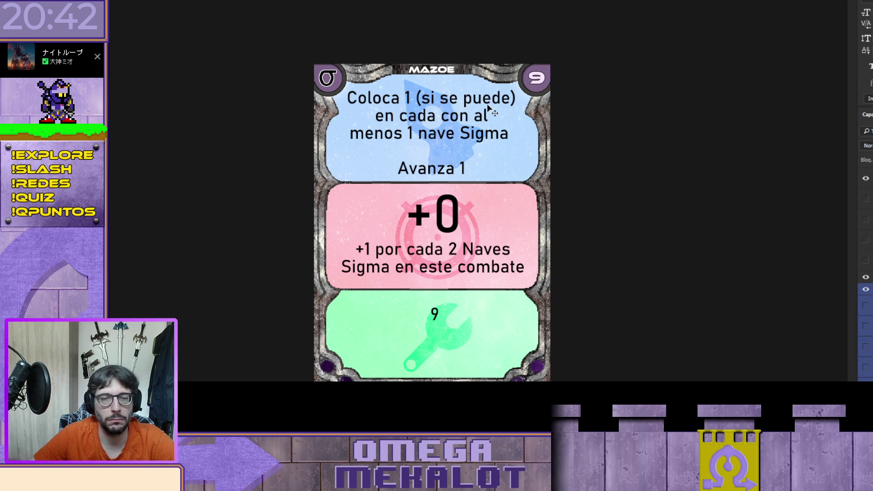
double_click(432, 316)
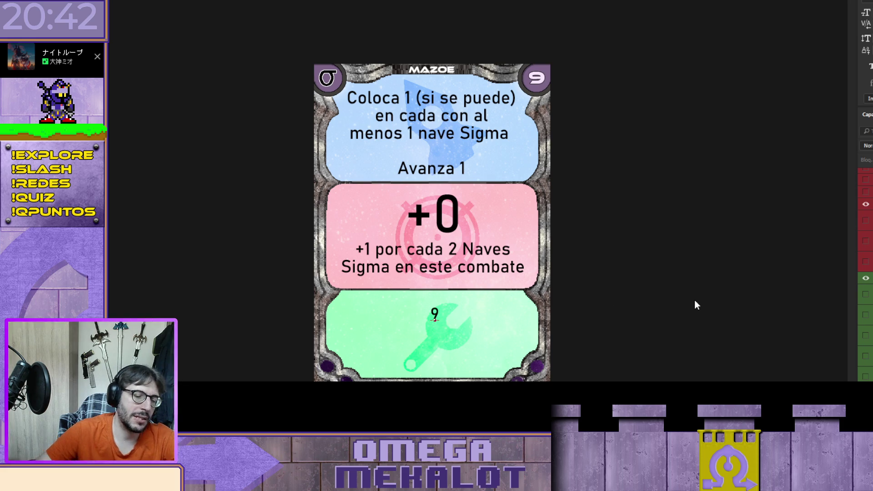
key(ctrl+a)
text(En el sigueinte)
key(BackSpace)
key(BackSpace)
key(BackSpace)
key(BackSpace)
key(BackSpace)
text(iente)
key(Return)
text(turno)
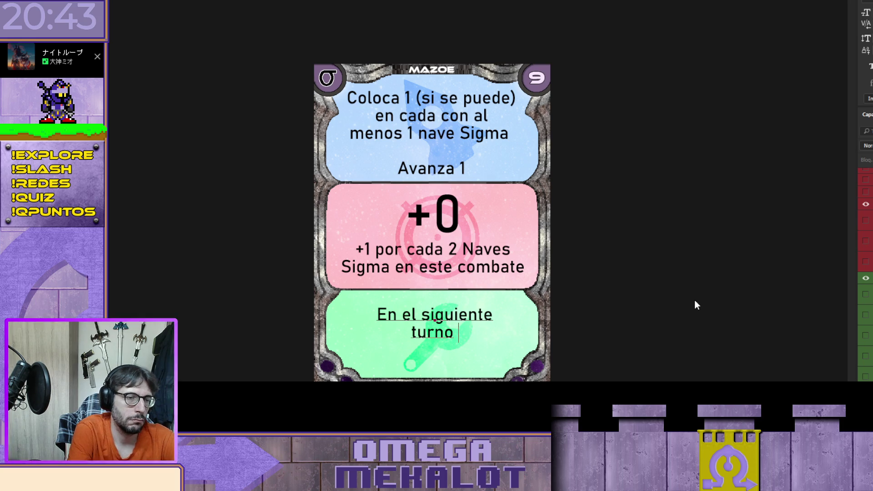
Replace 'turno' with 'Despliegue. +1' in the green box text
key(shift+Home)
text(Despliegue)
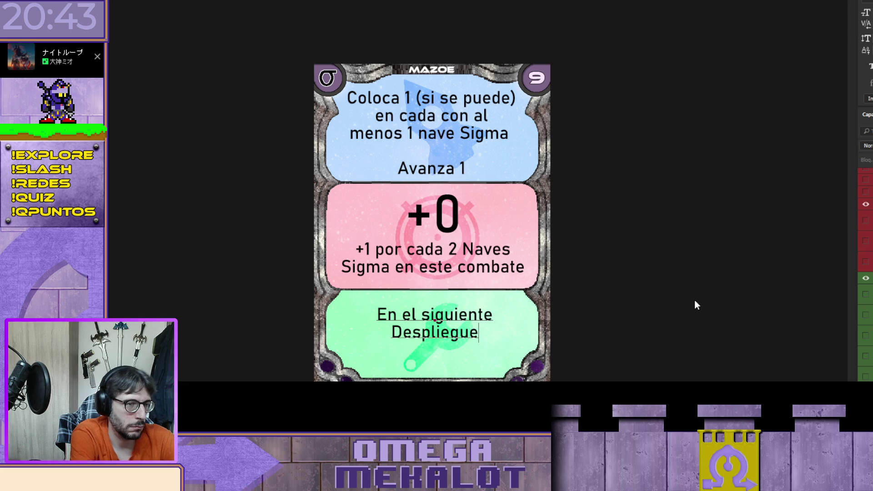
text(. Avanza)
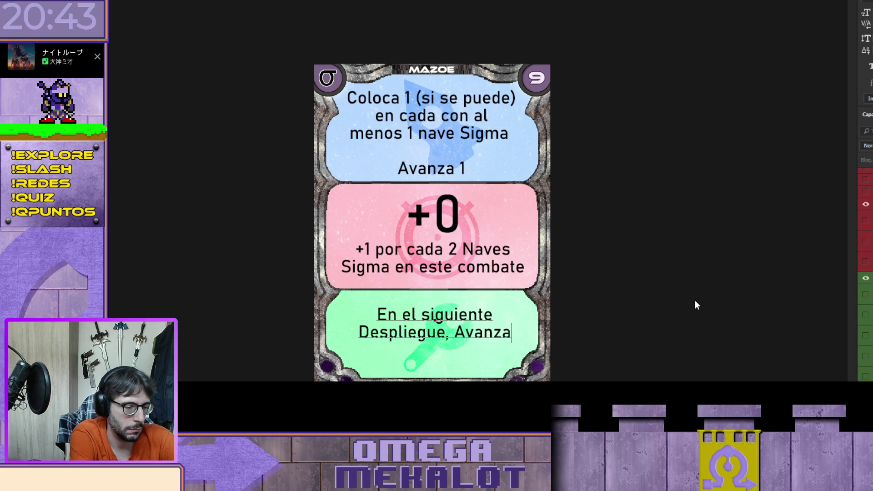
text( X )
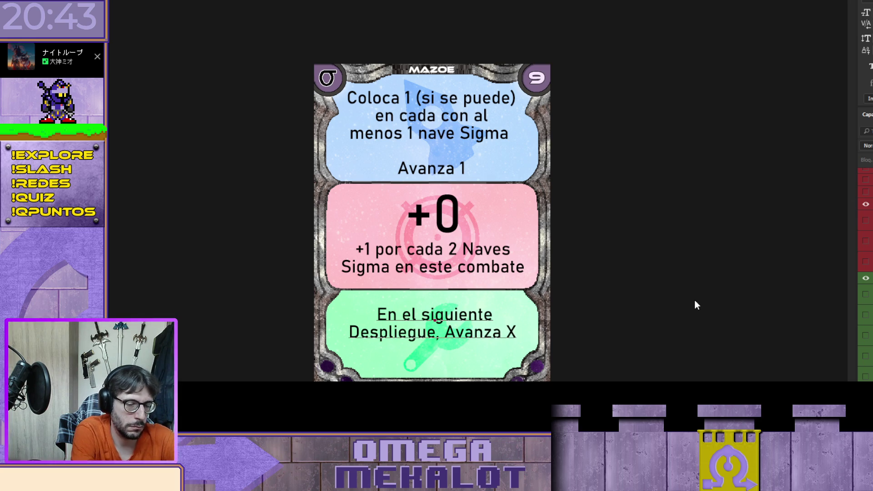
text(+1)
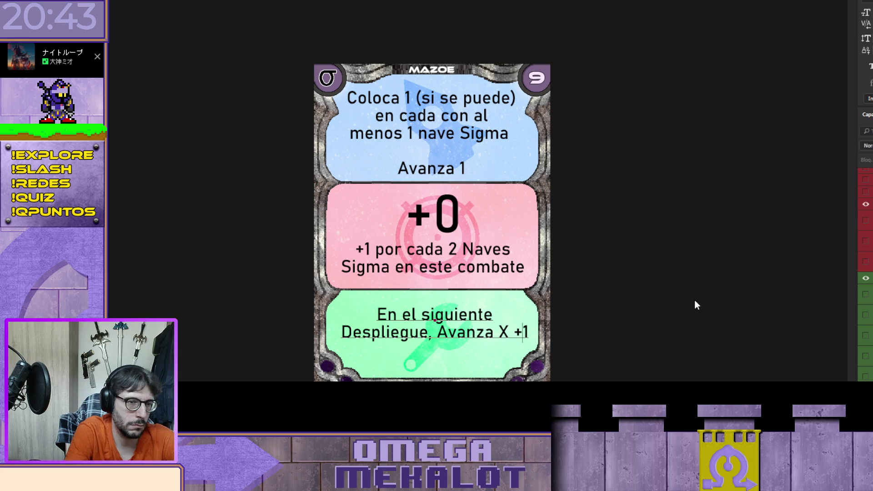
key(Left)
key(Left)
key(Left)
key(Left)
key(Left)
key(Left)
key(Left)
key(Left)
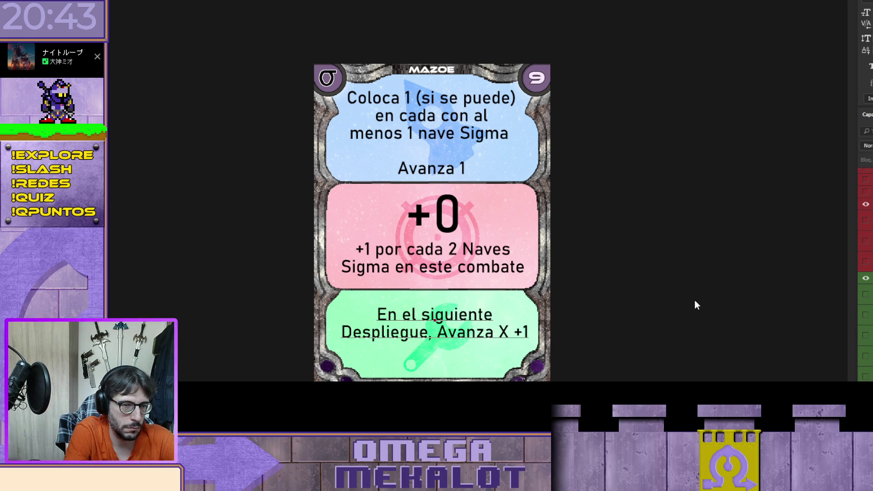
key(Right)
key(Right)
key(Right)
key(Right)
key(Right)
key(Right)
key(Right)
key(Right)
key(BackSpace)
key(BackSpace)
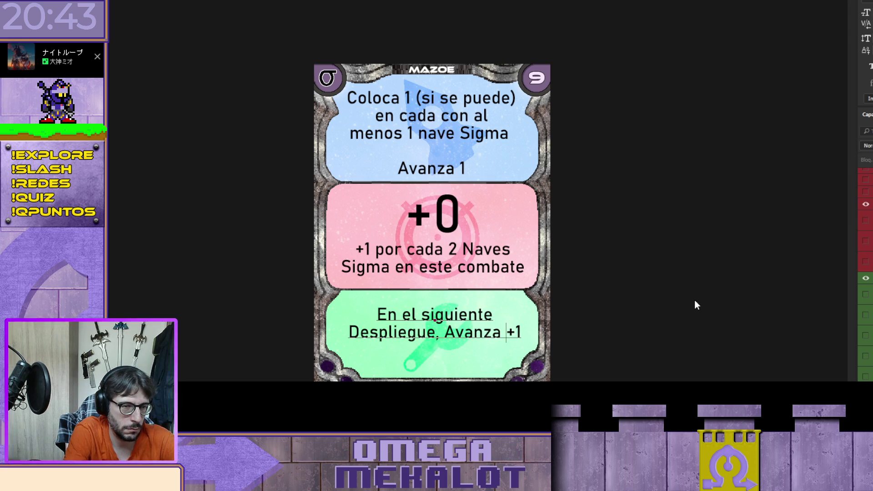
key(Left)
key(Left)
key(shift+End)
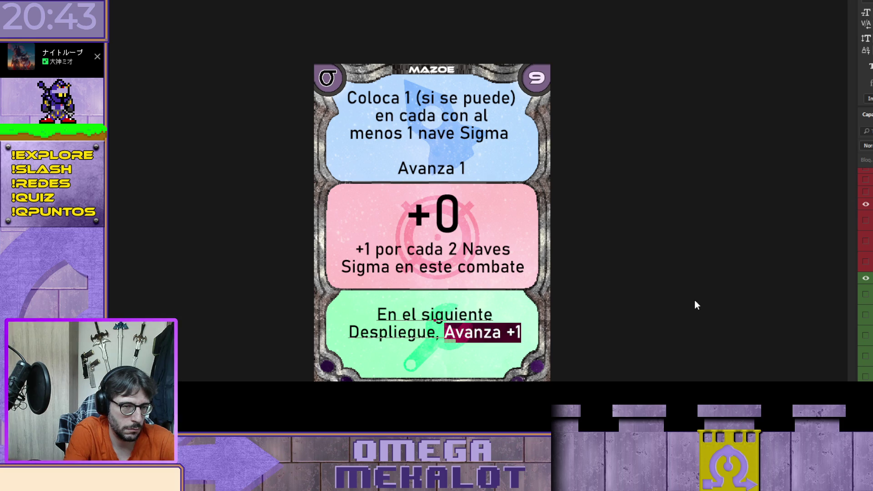
text(+1)
Add 'a la cantidad de Avanza' on new lines, then delete all the green box text
key(Return)
text(a la cantidad de Avanza.)
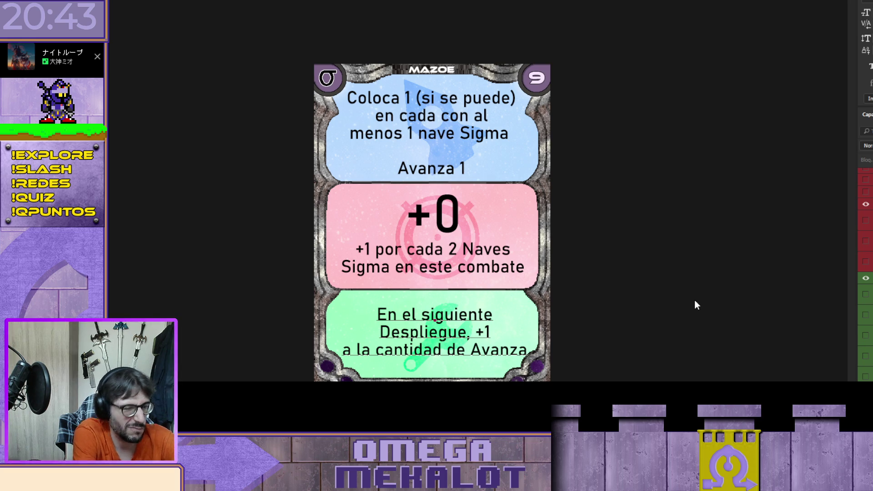
key(BackSpace)
key(Left)
key(Left)
key(Left)
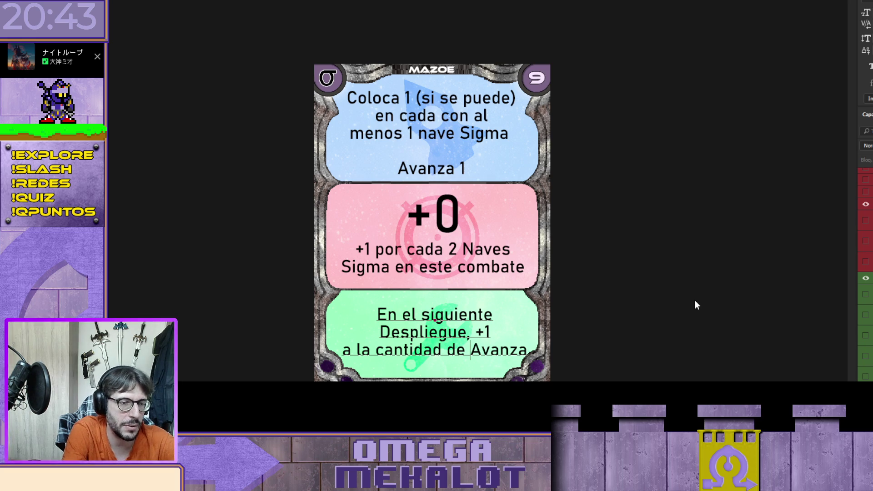
key(BackSpace)
key(Return)
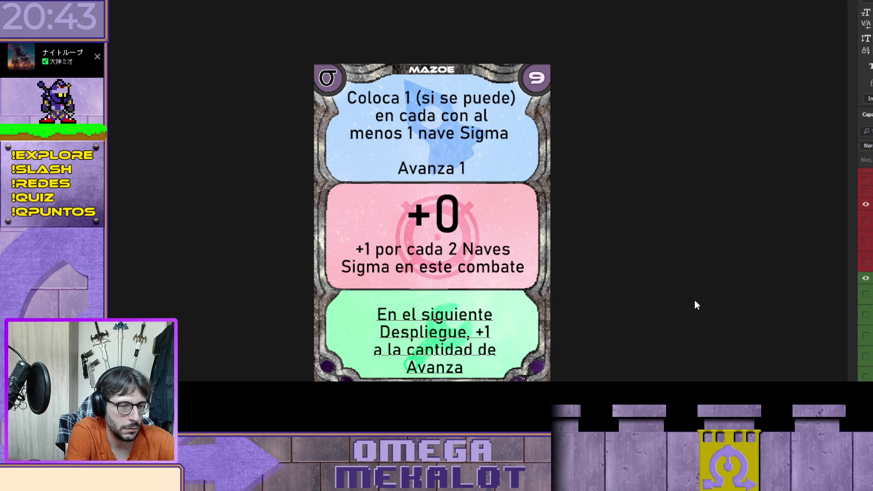
key(Delete)
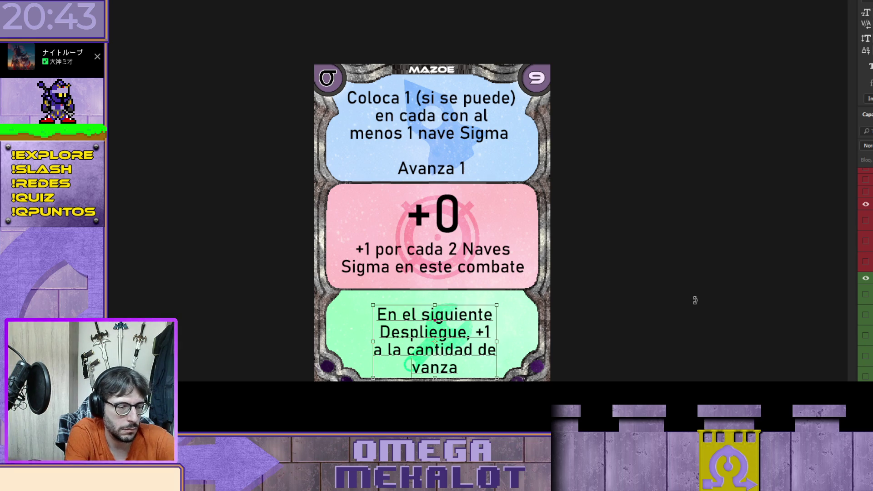
key(ctrl+a)
key(BackSpace)
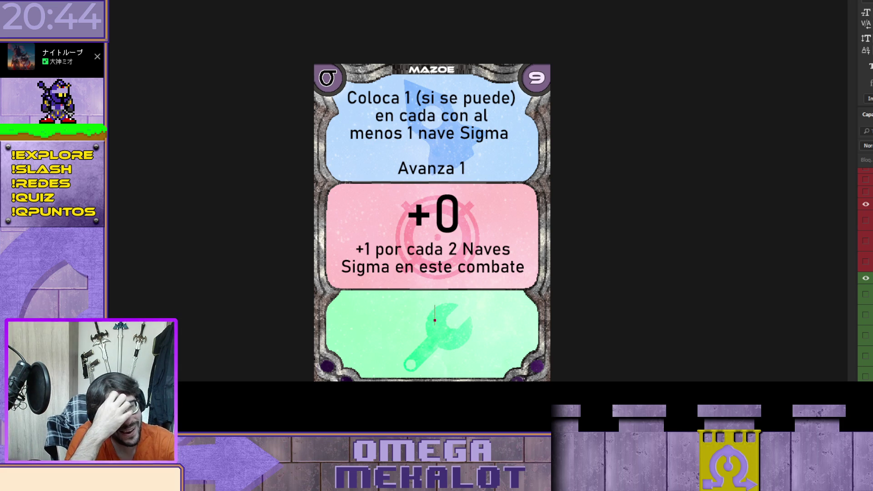
Type 9 and preview the alternative rules through 'Anula las cartas' and 'Coloca 1 en las casillas'
text(9)
scroll(866, 272, up, 3)
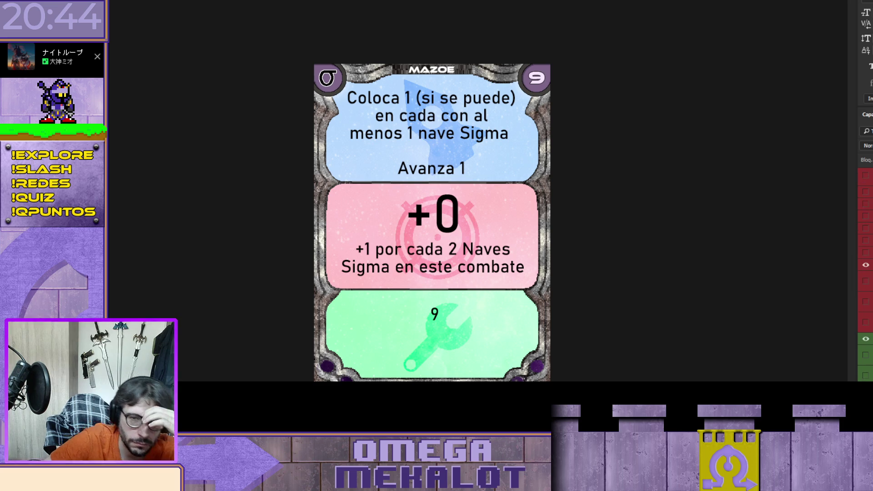
scroll(866, 273, up, 3)
scroll(866, 273, down, 2)
scroll(866, 273, down, 2)
scroll(866, 273, down, 2)
click(866, 375)
click(866, 354)
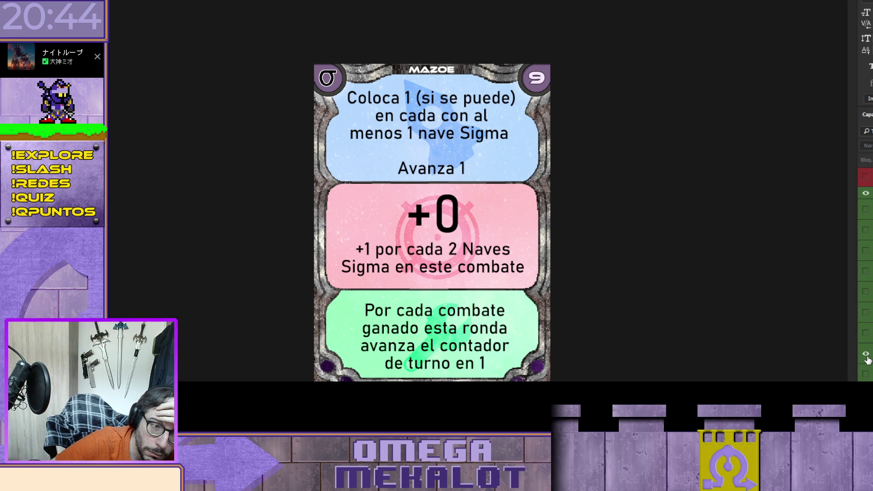
click(866, 355)
click(866, 333)
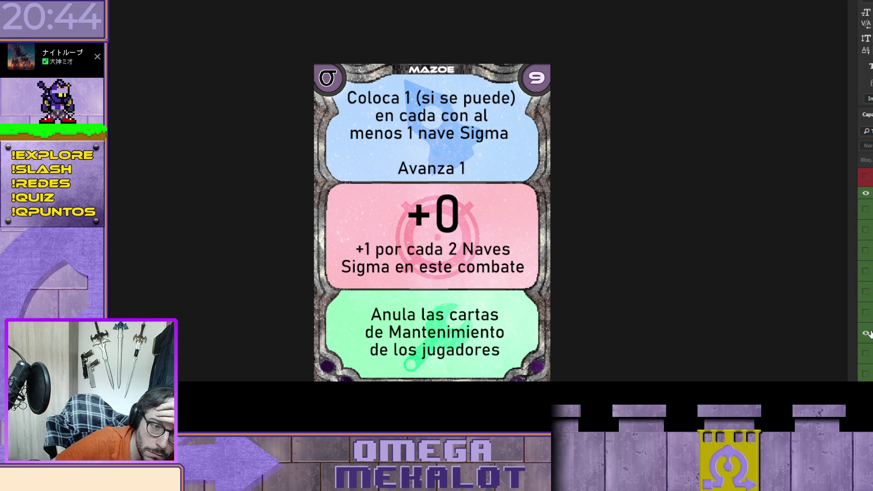
click(866, 333)
click(866, 313)
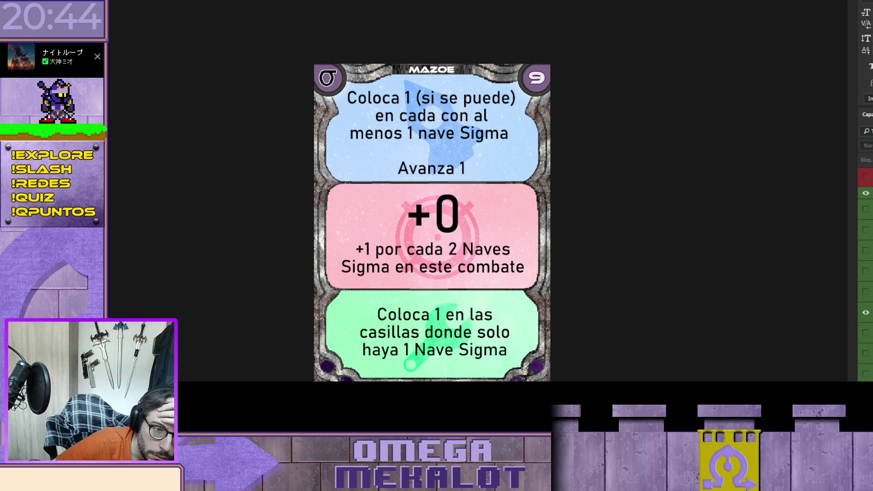
Preview 'Baraja el Descarte', 'no podrán mantener cartas', 'Avanza 1 sin entrar en combate' and 'roban una carta menos'
click(865, 312)
click(866, 291)
click(865, 292)
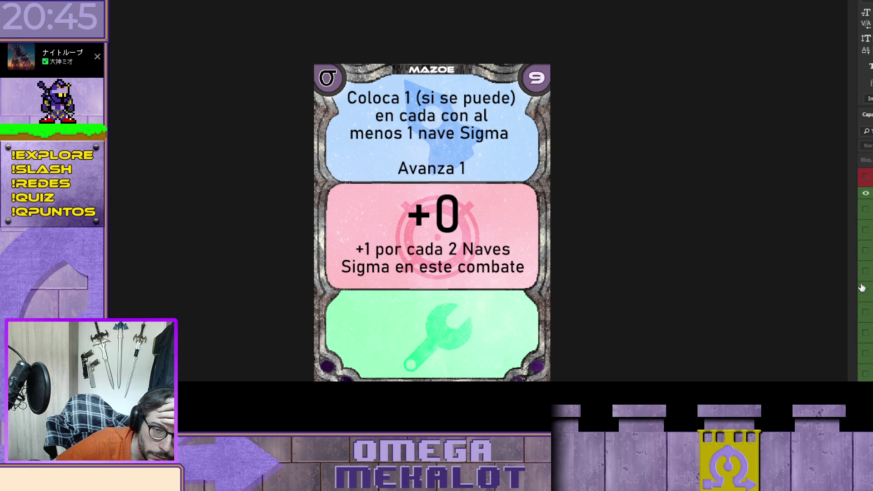
click(865, 271)
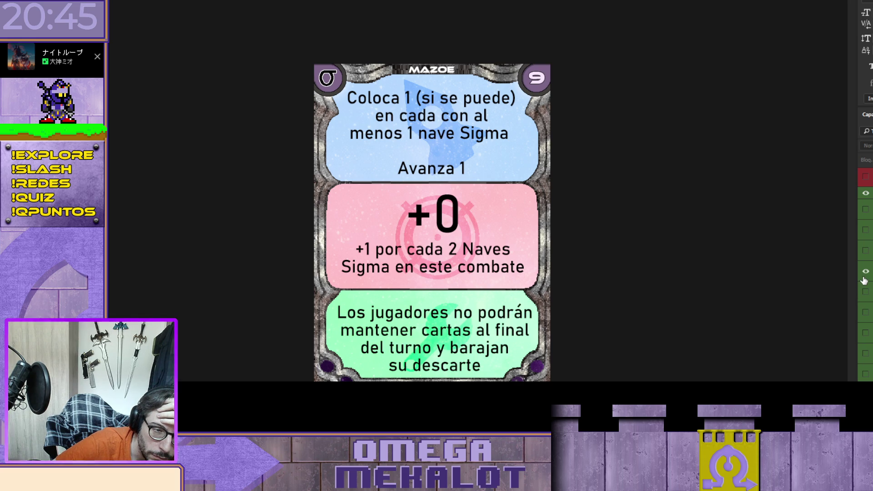
click(866, 272)
click(866, 251)
click(865, 250)
click(865, 251)
click(866, 231)
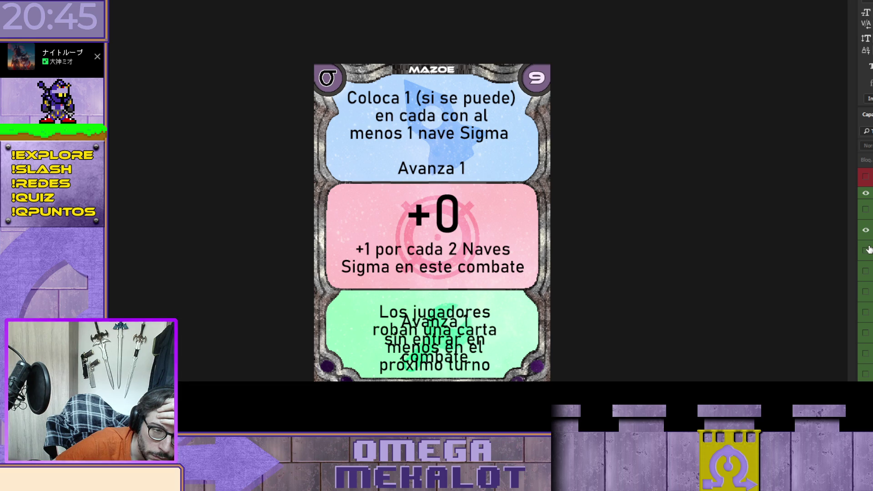
click(868, 249)
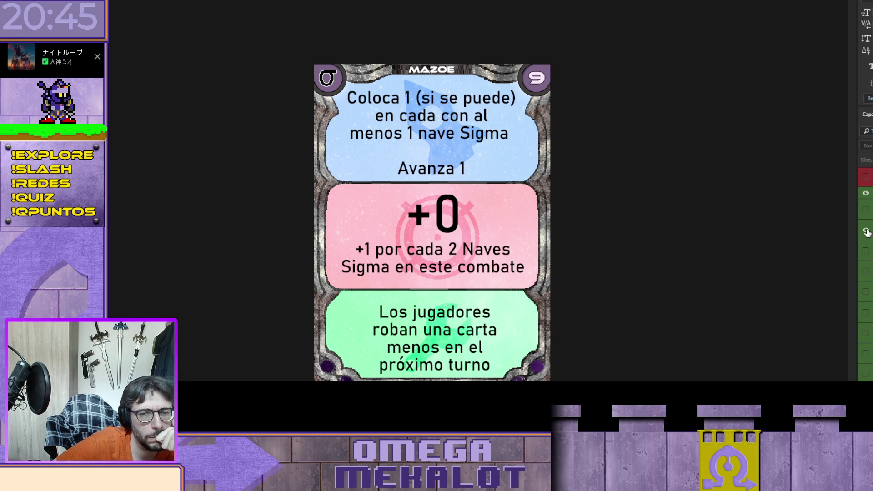
Compare the last variants, including 'Si hay colocadas más', then show only the 9 again
click(867, 231)
click(867, 250)
click(866, 250)
click(867, 230)
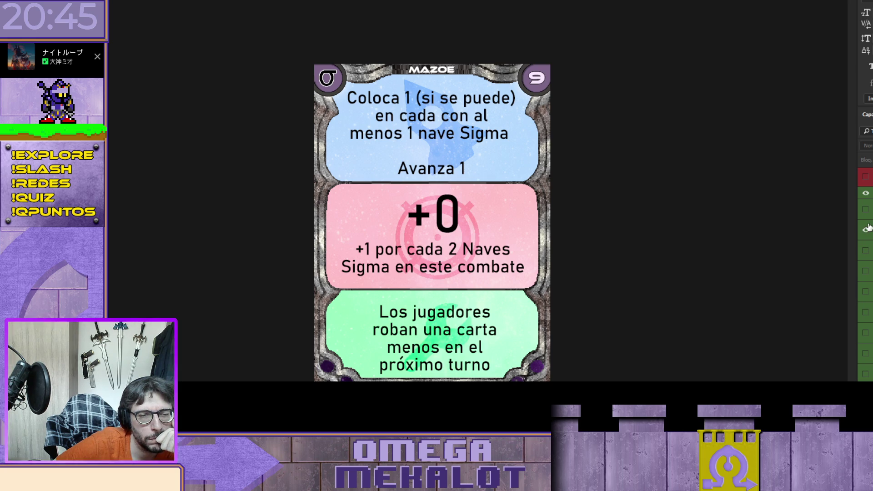
click(867, 229)
click(866, 209)
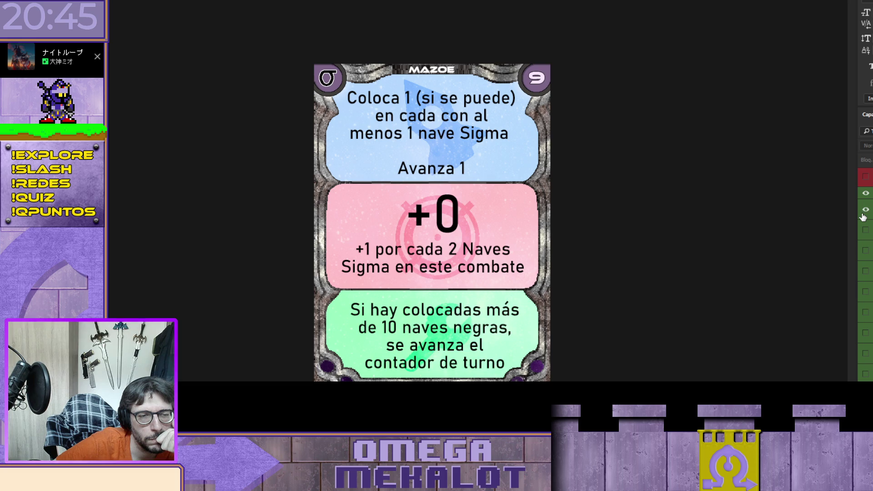
click(865, 211)
click(867, 374)
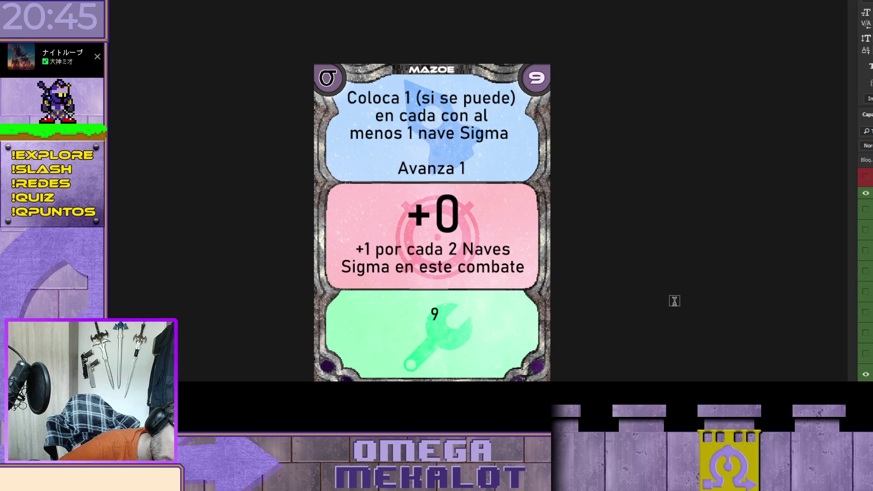
Select the 9 placeholder in the green box with the Type tool
click(434, 314)
double_click(435, 314)
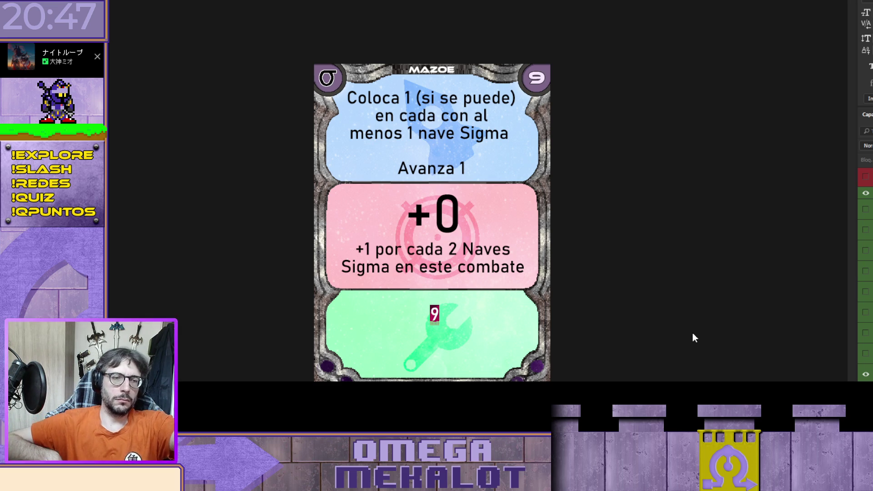
Type 'Coloca 1', then preview the 'Coloca 1 en las casillas' and 'Baraja el Descarte' variants
text(Coloca)
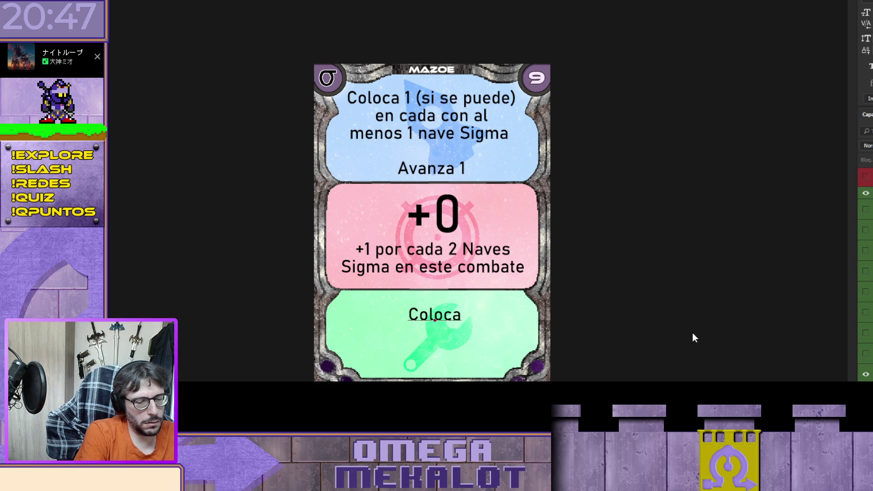
text( 1)
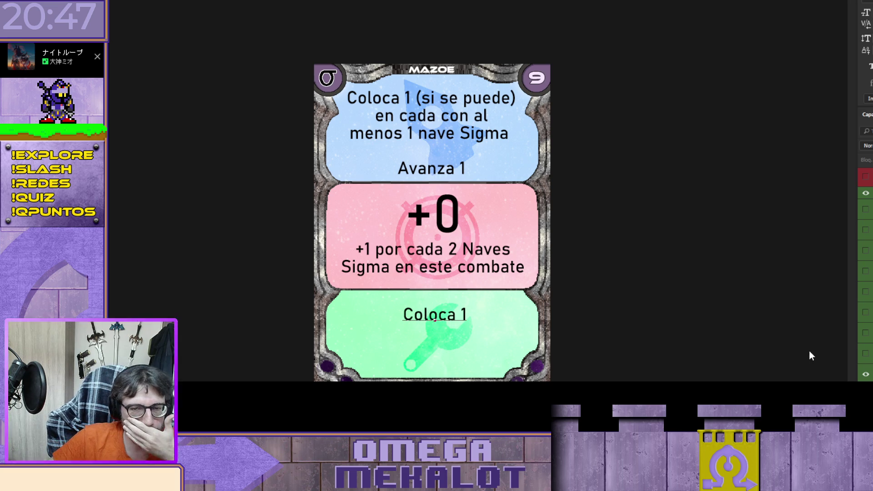
click(868, 375)
click(868, 374)
click(867, 354)
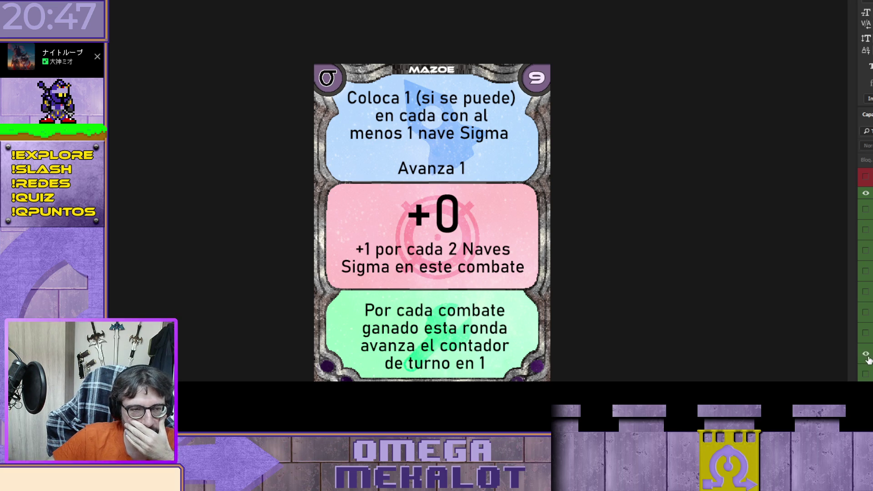
click(867, 354)
click(868, 338)
click(867, 335)
click(866, 313)
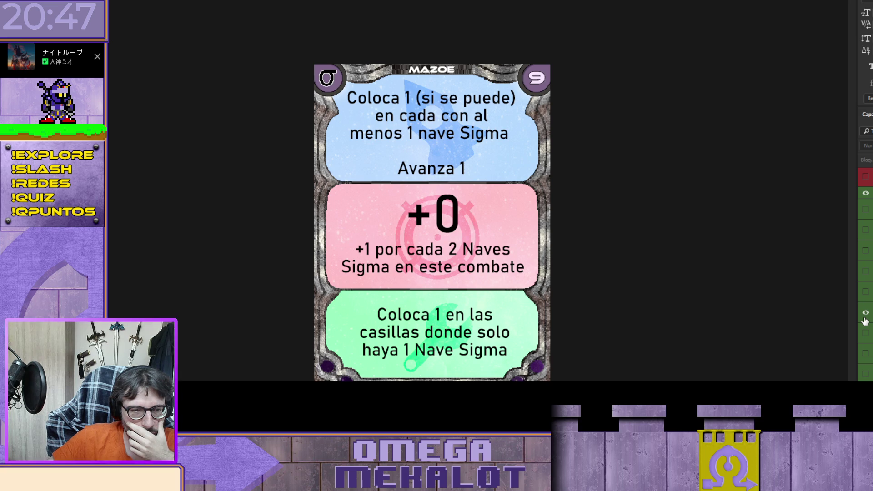
click(866, 313)
click(866, 292)
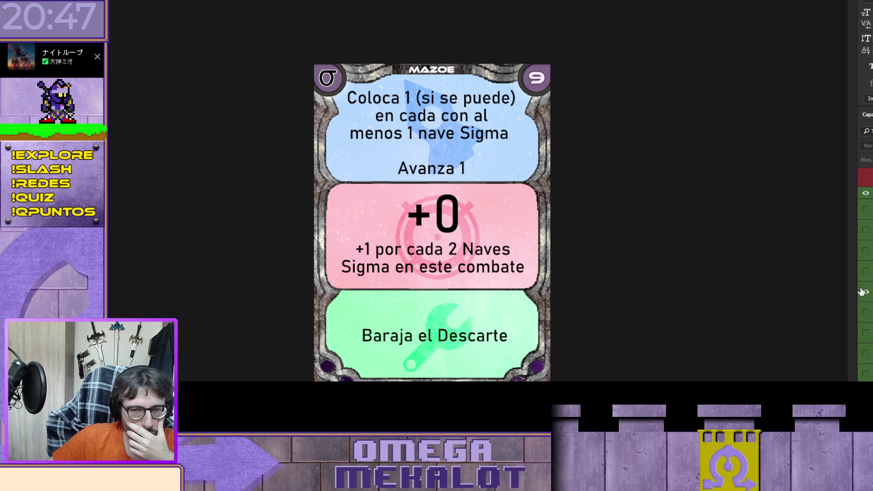
Preview 'Los jugadores no podrán' and the more-than-10-black-ships variant, then return to 'Coloca 1'
click(866, 292)
click(866, 272)
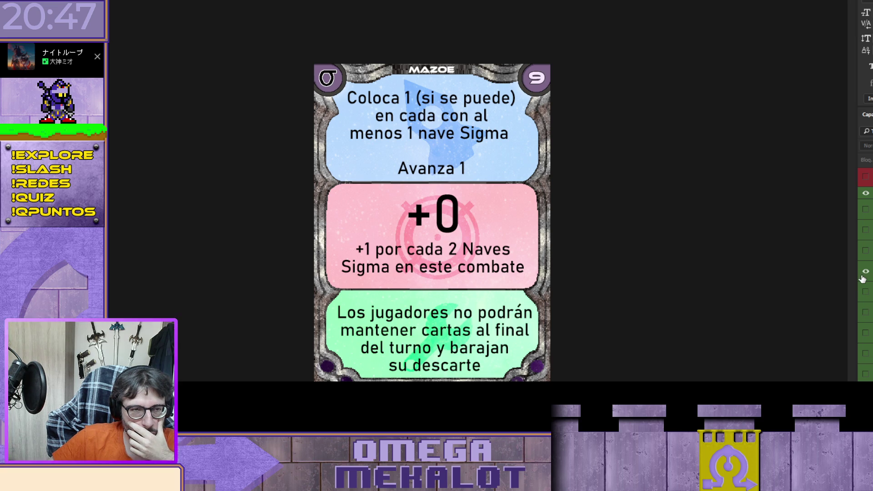
click(865, 271)
click(865, 251)
click(866, 251)
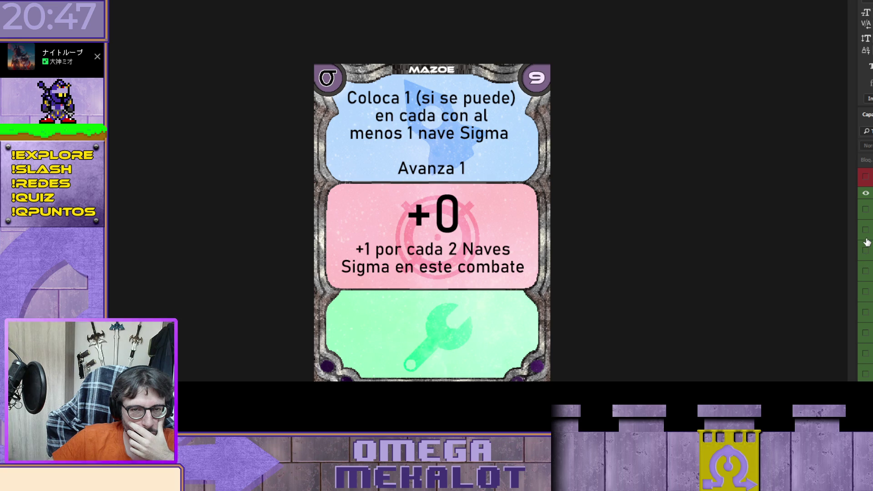
click(866, 230)
click(866, 210)
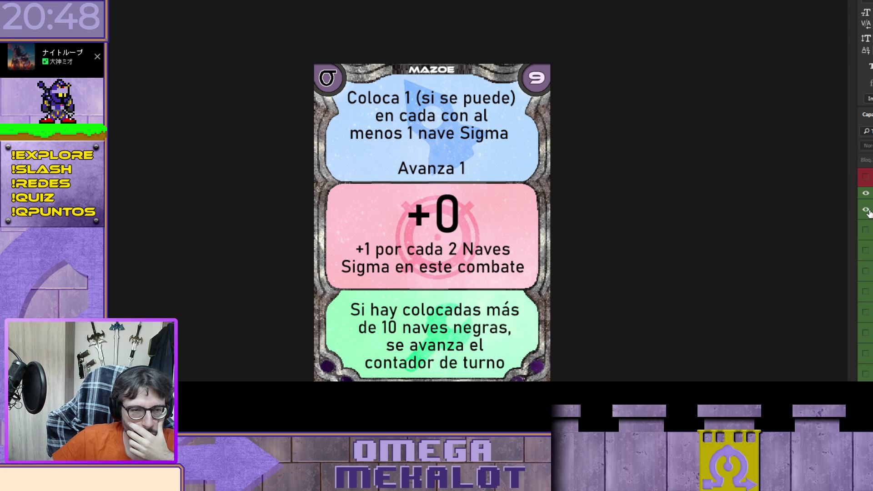
click(866, 211)
click(866, 374)
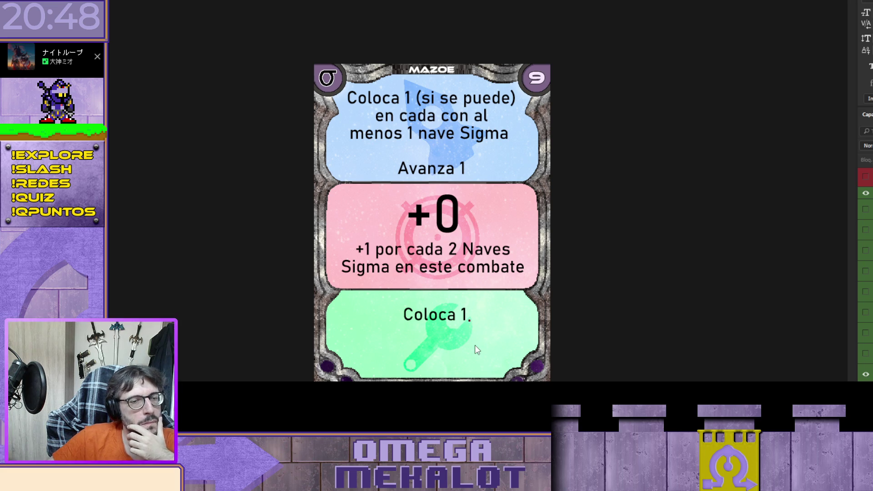
Edit the text to 'Coloca 1' with 'en cada casilla especial' on the next line
click(436, 316)
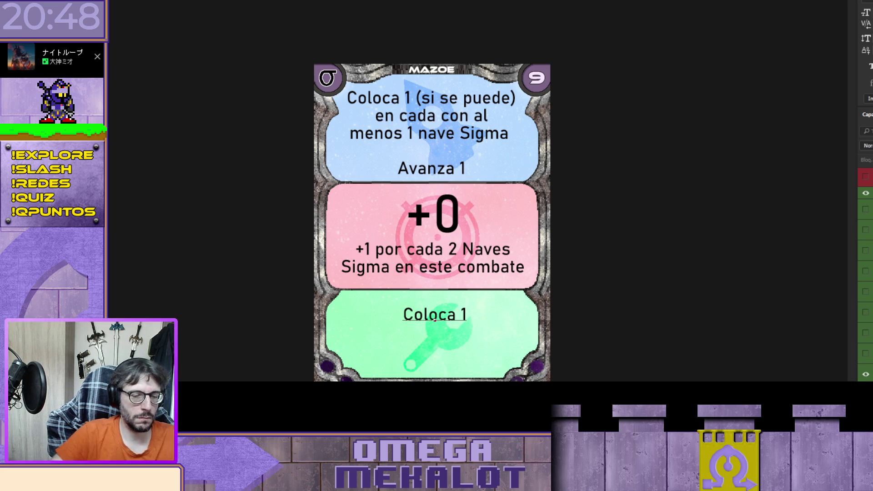
key(Escape)
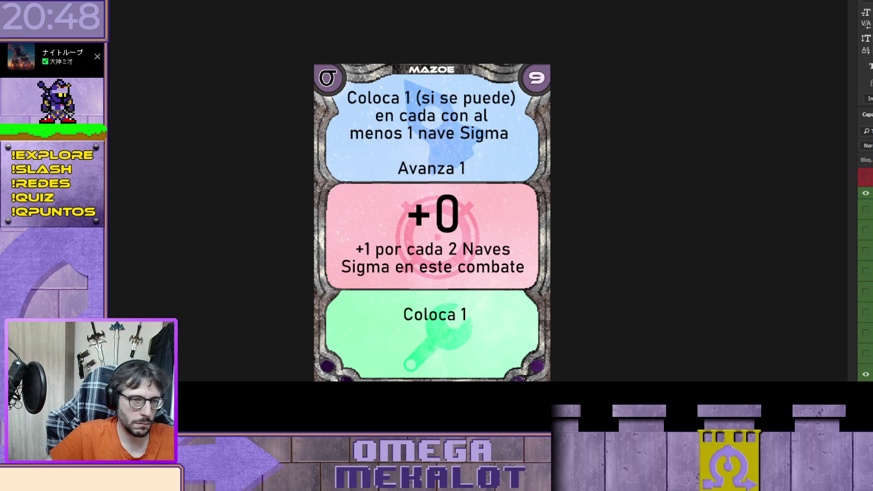
click(428, 316)
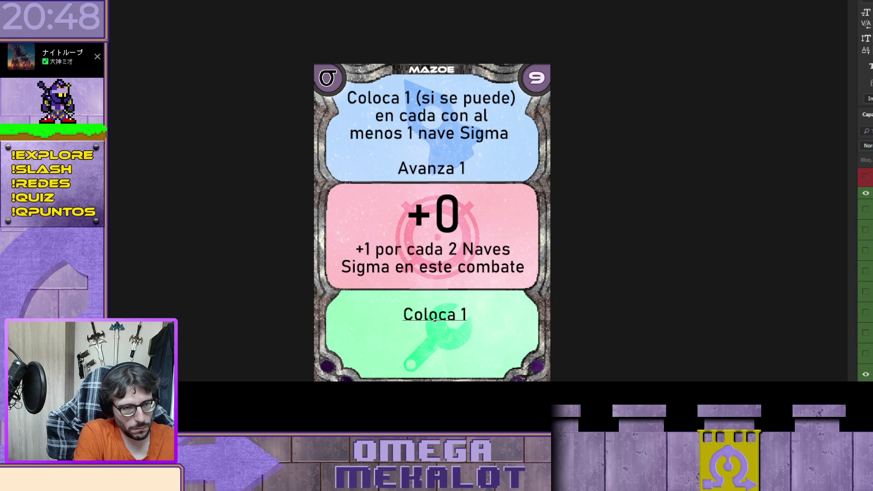
key(BackSpace)
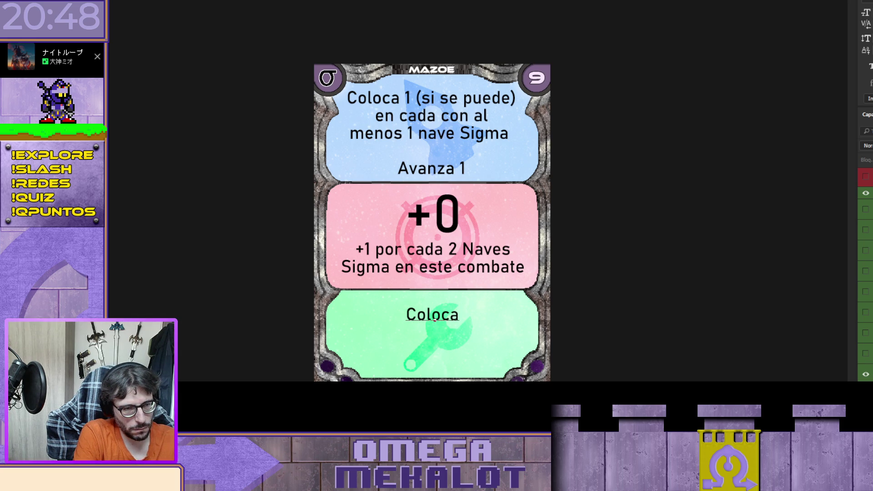
text( 1)
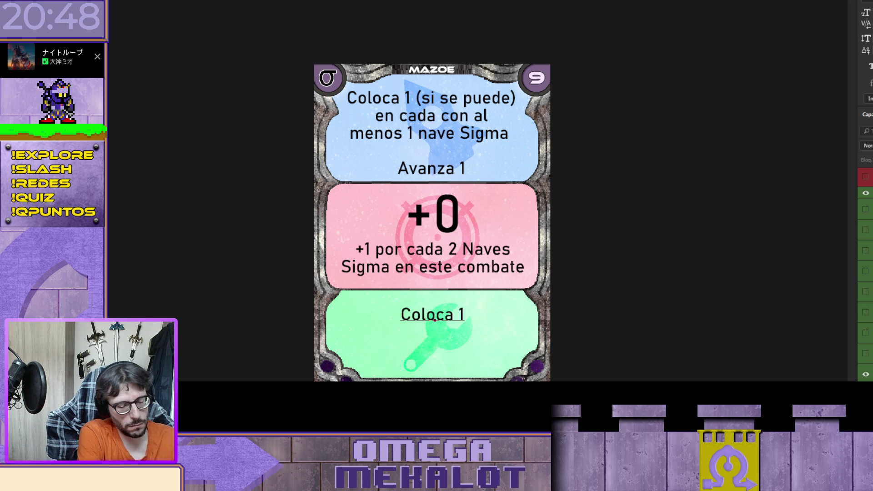
text( c)
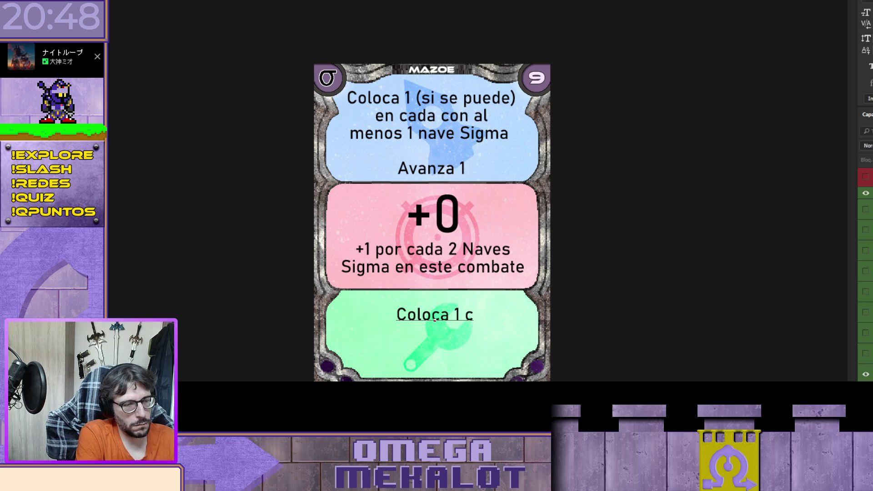
key(BackSpace)
key(BackSpace)
key(BackSpace)
text(2)
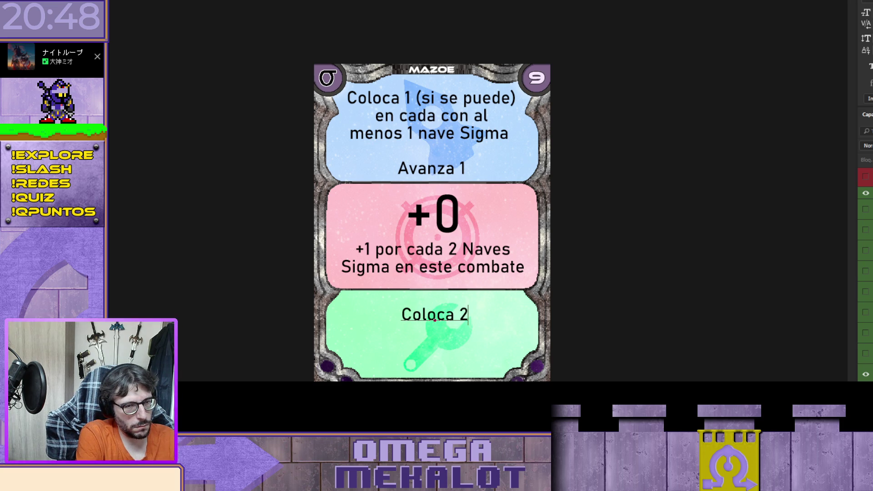
key(BackSpace)
text(1 en cada casilla )
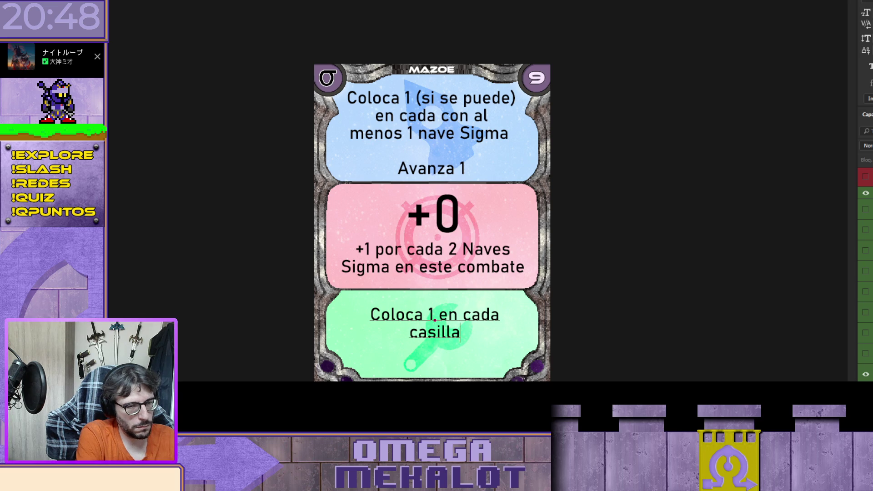
text(especial)
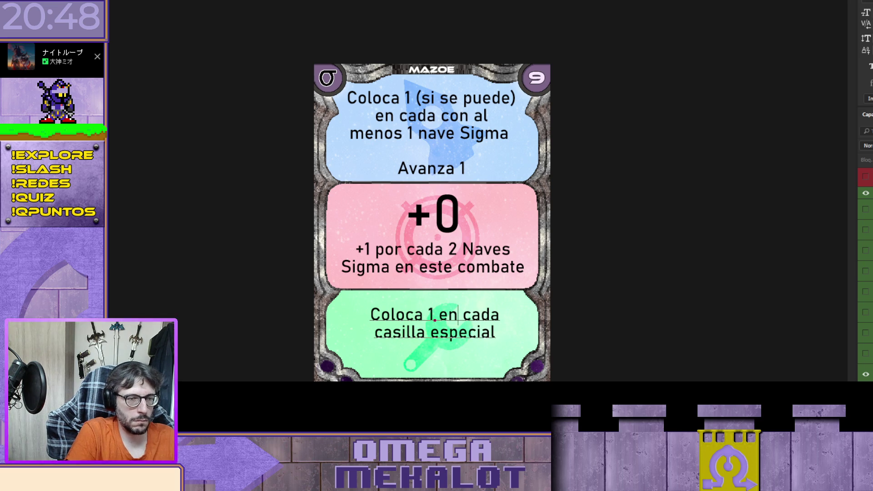
click(435, 320)
key(Return)
Add '(si se puede)' after 'Coloca 1' and join 'en cada casilla especial' onto one line
key(End)
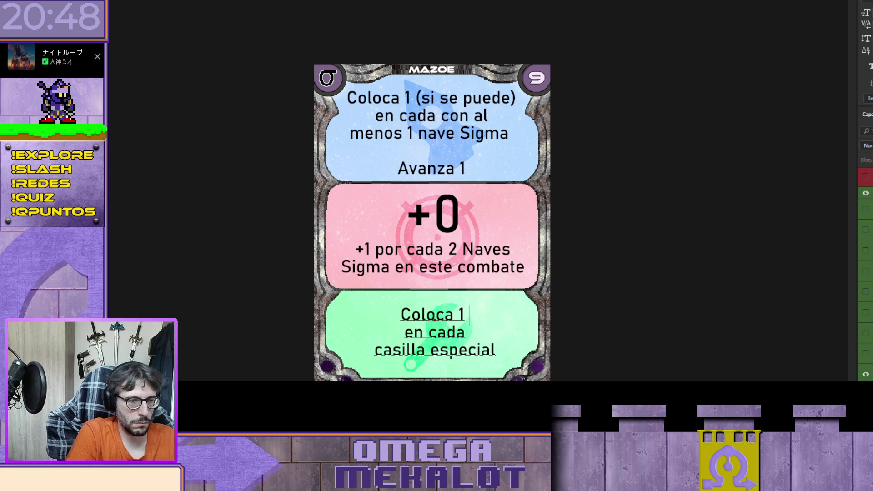
text())
key(BackSpace)
text(()si se puede)
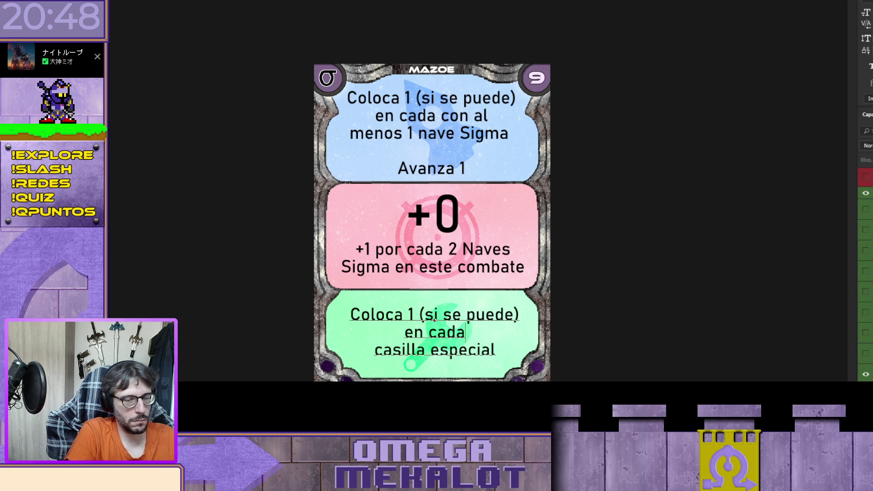
key(Down)
key(End)
key(Delete)
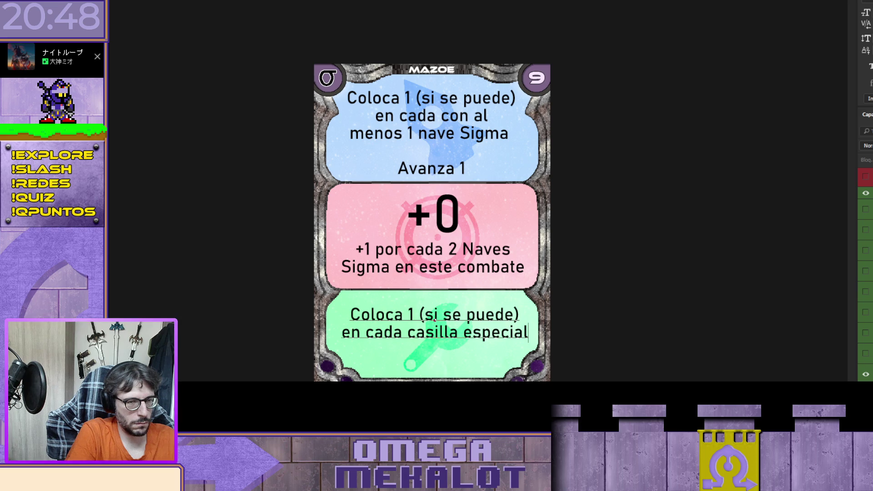
Add the second rule 'Avanza 1 sin entrar en combate' below, separated by a blank line
key(Return)
key(Return)
text(Avanza 1 sin entrar)
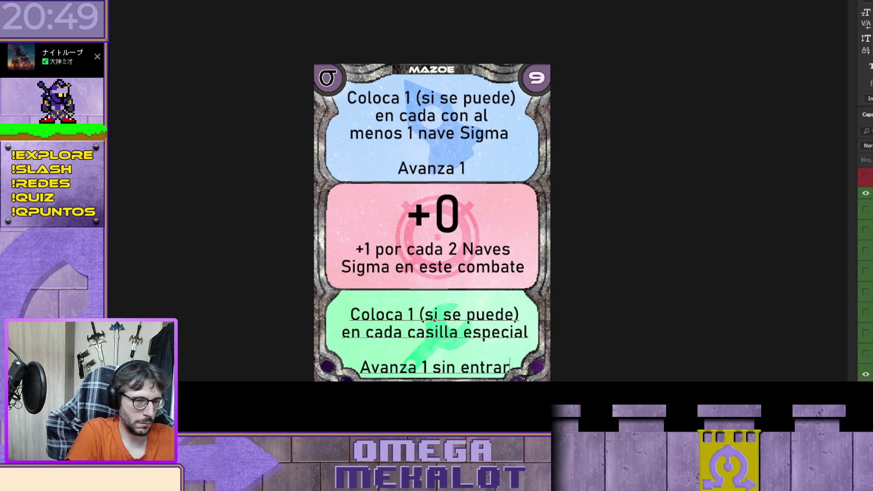
key(Up)
key(Delete)
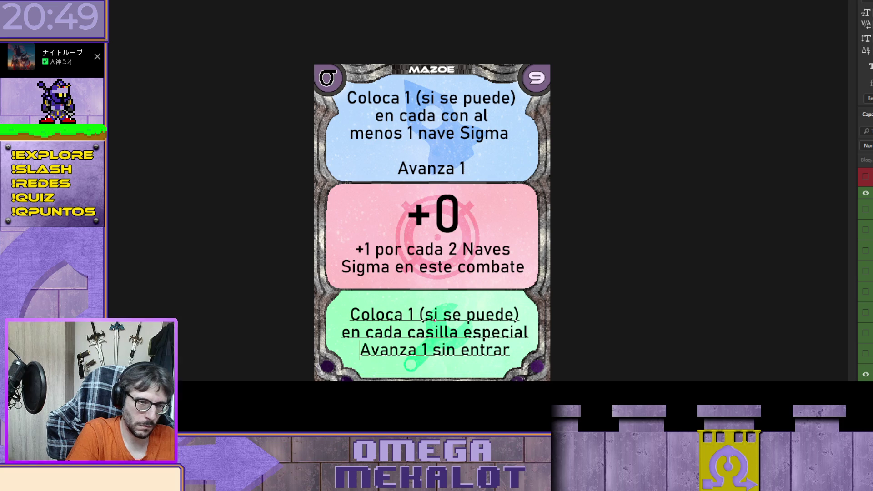
key(Return)
text(en combate)
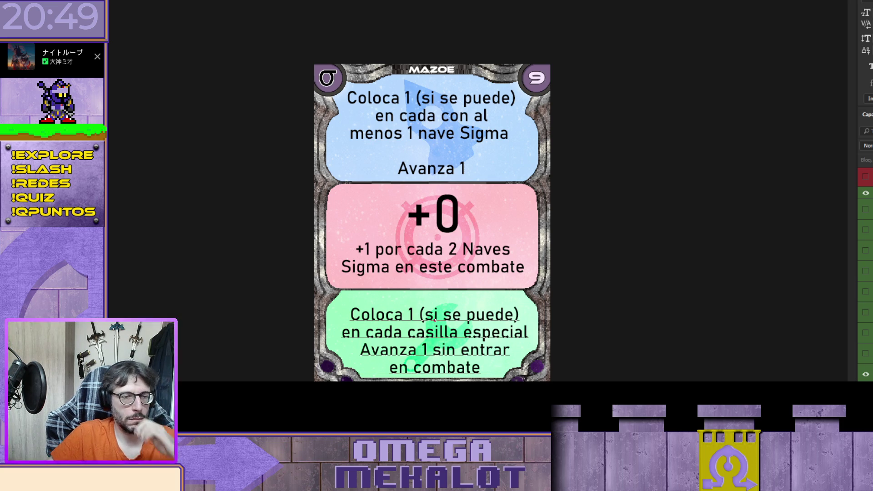
key(Up)
key(Up)
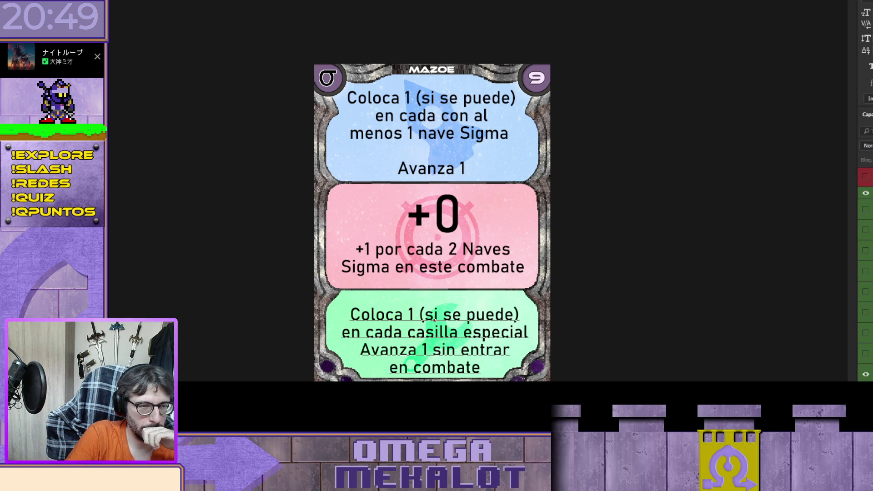
key(End)
key(Return)
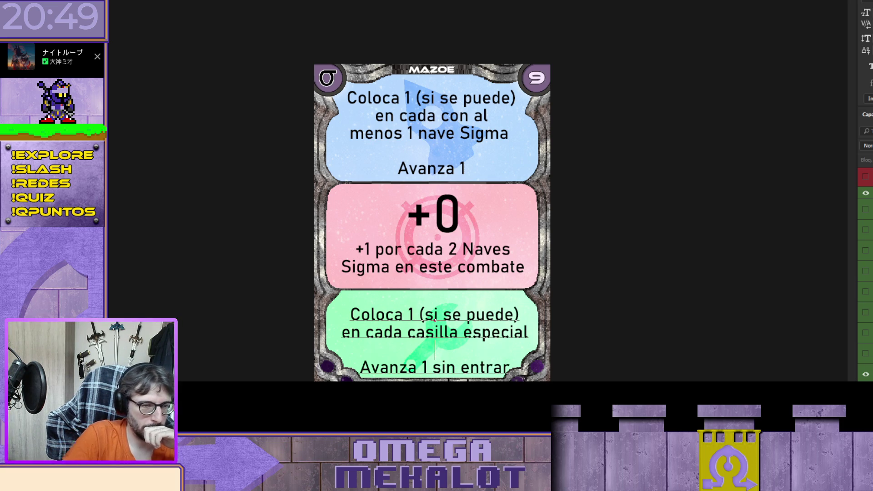
Commit the text and nudge the green text block upward
key(Escape)
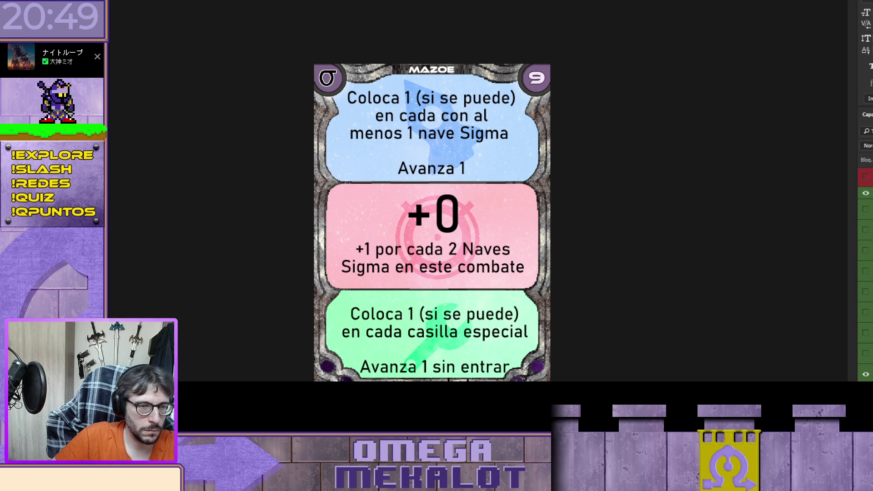
key(shift+Up)
key(shift+Up)
key(Up)
key(Up)
key(Up)
key(Up)
key(Up)
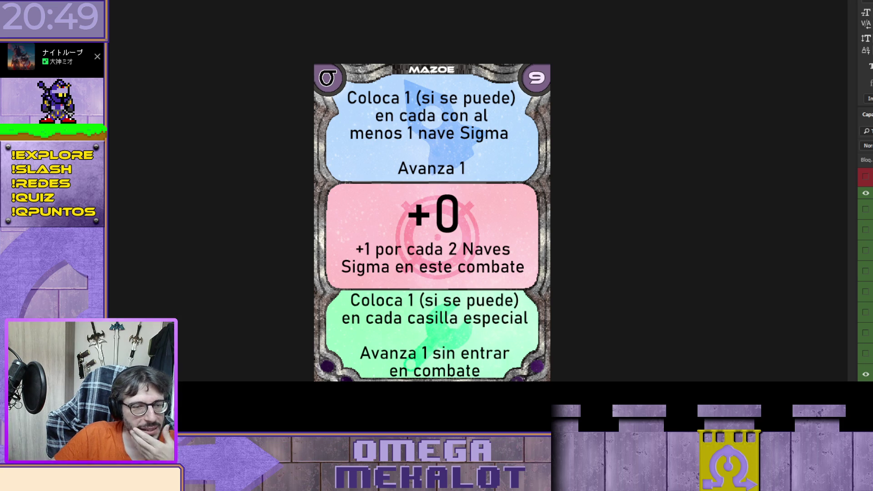
Delete the stray 'f' character on the blank line of the green text
double_click(438, 339)
click(449, 339)
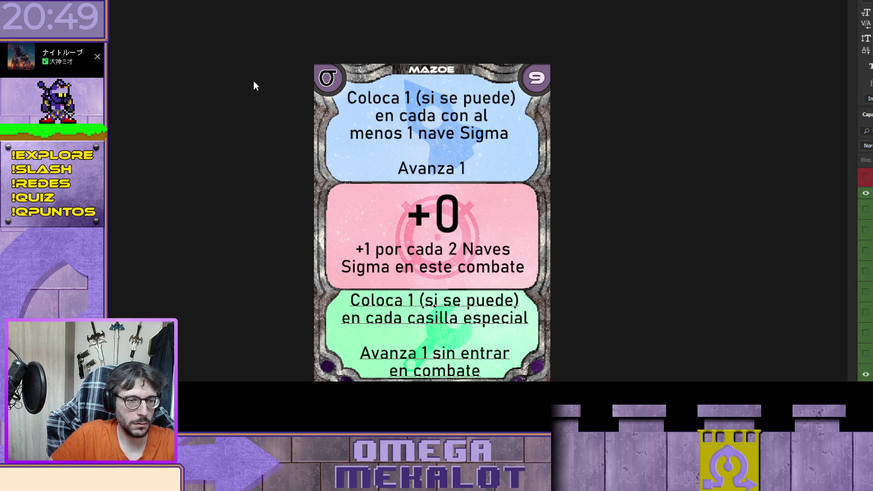
key(shift+Left)
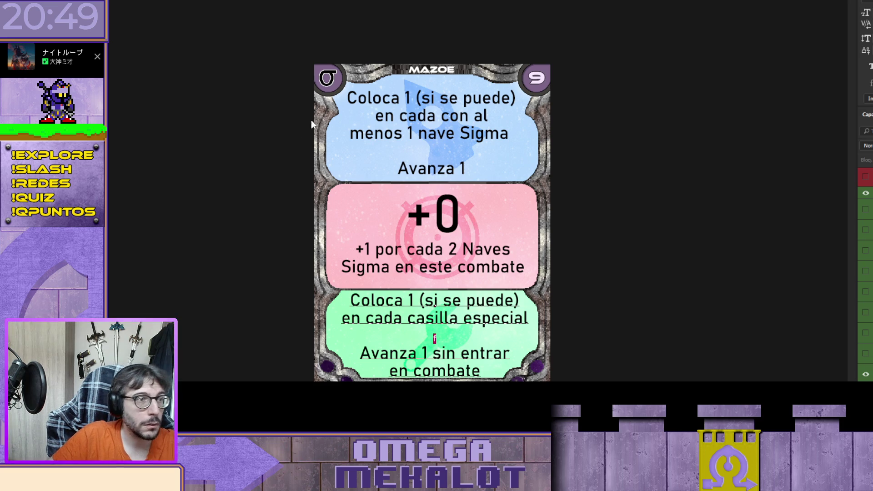
key(ctrl+shift+period)
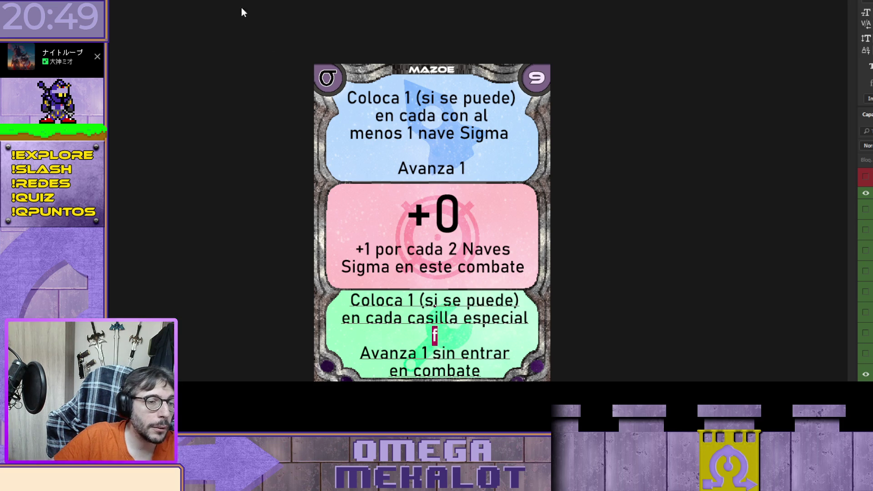
key(BackSpace)
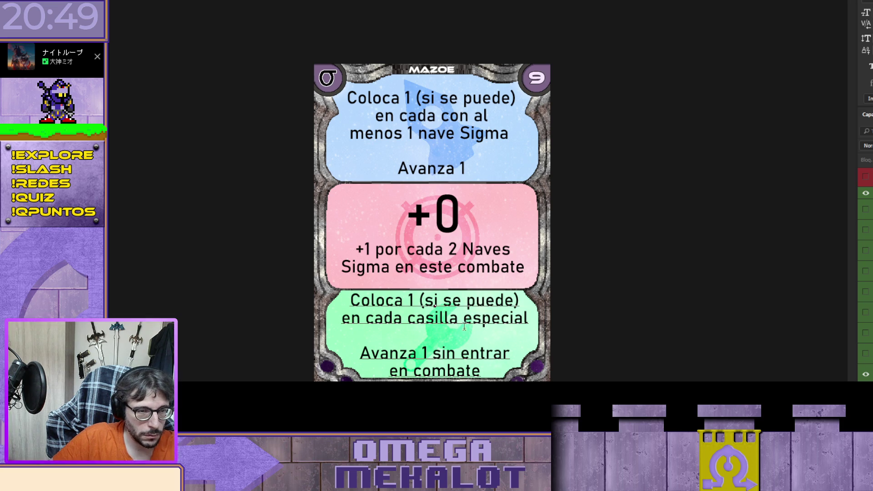
Tighten the blank line's leading, commit, nudge the block down, and hide the rules text layer
drag(432, 336, 435, 321)
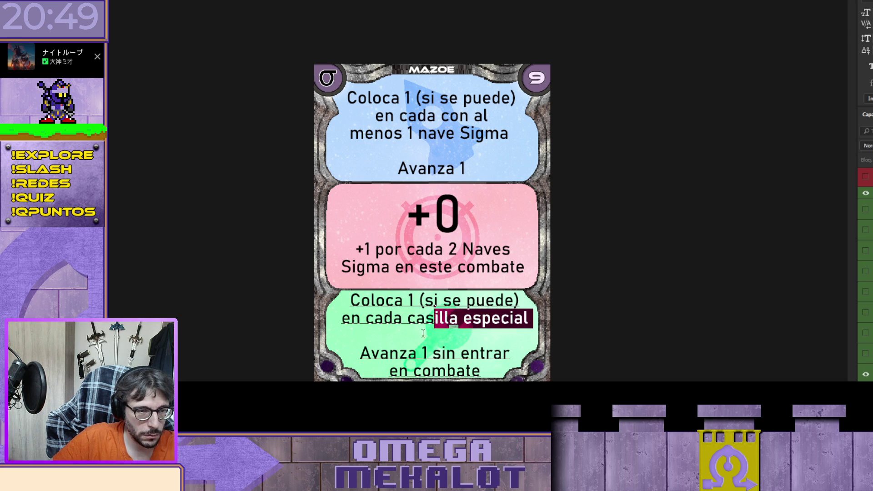
click(438, 339)
text(g)
key(shift+Left)
key(alt+Up)
key(alt+Up)
key(alt+Up)
key(alt+Up)
key(alt+Up)
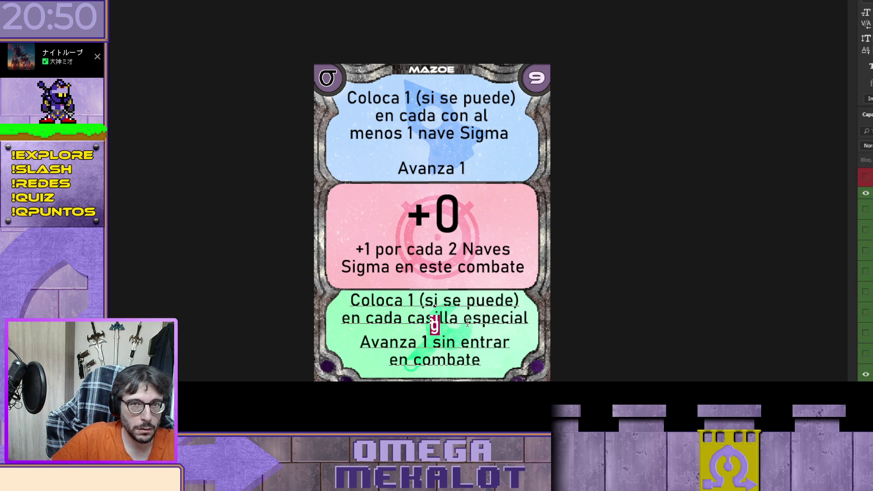
key(ctrl+z)
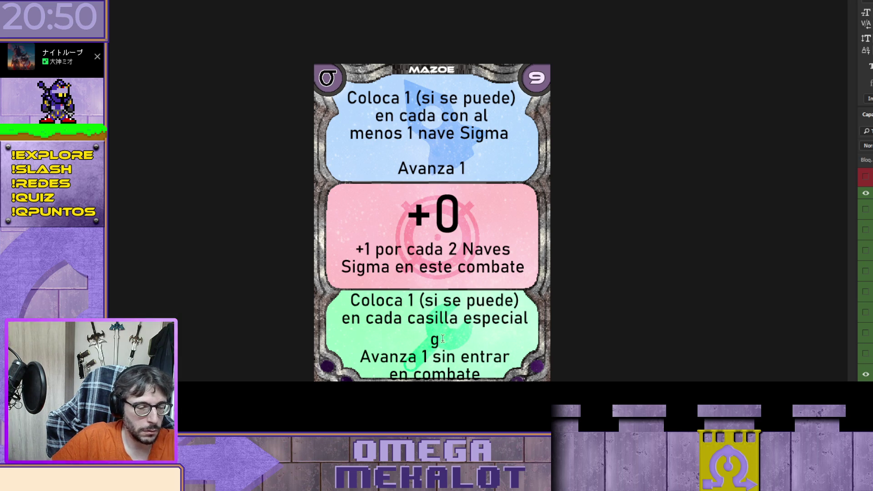
double_click(448, 332)
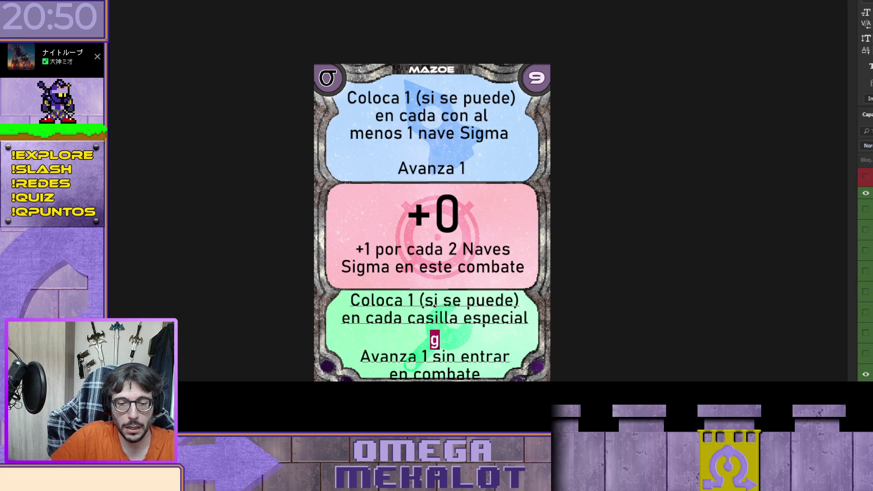
key(alt+Up)
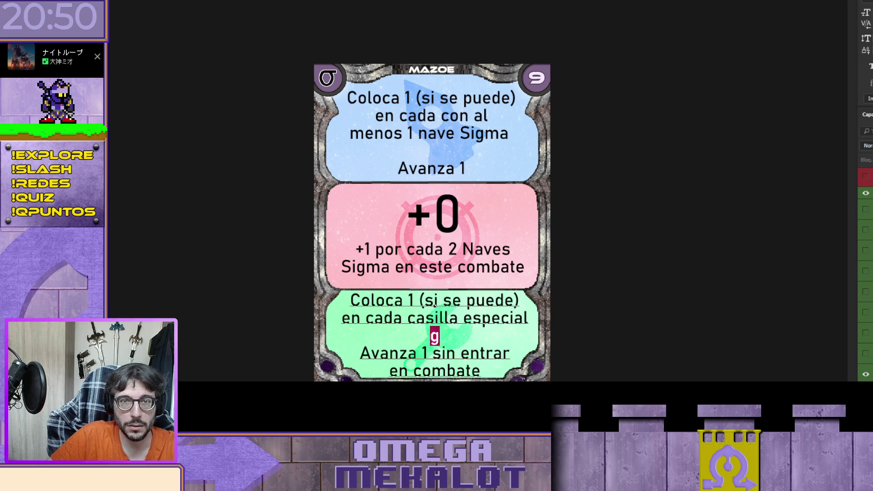
key(alt+Up)
key(alt+Up)
key(alt+Up)
key(alt+Up)
key(alt+Up)
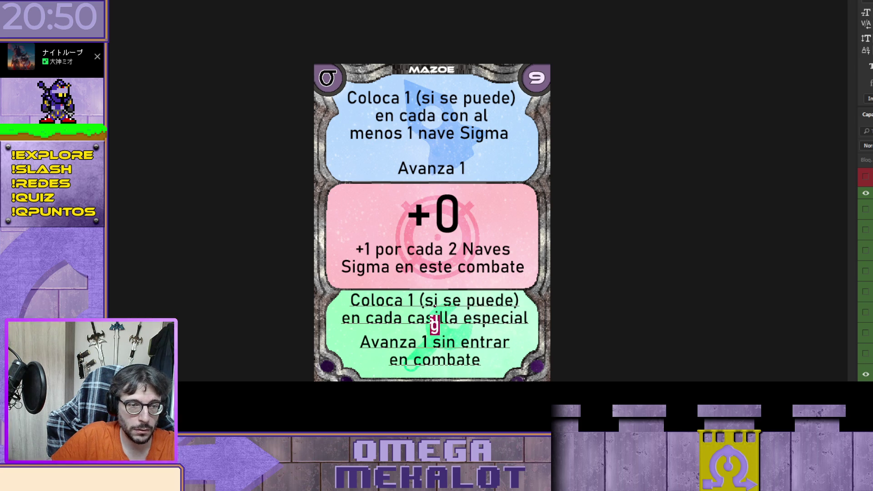
key(ctrl+Return)
key(ctrl+Return)
key(shift+Down)
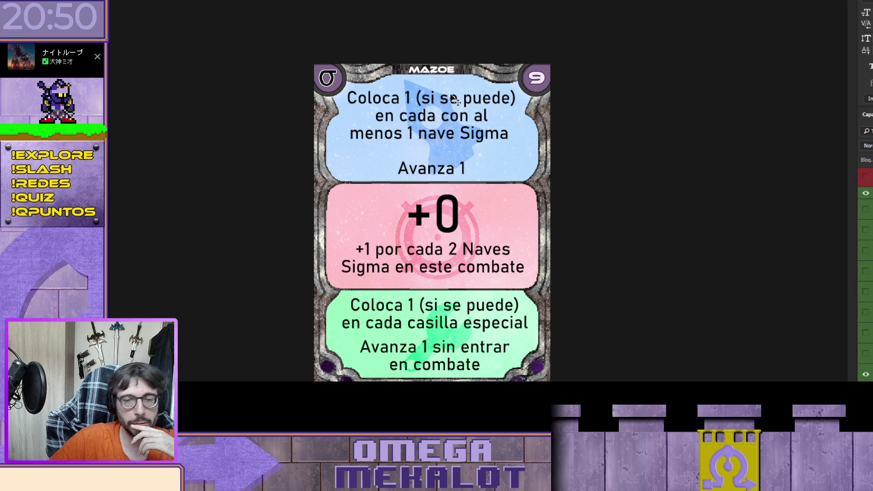
click(866, 374)
Show the 10 label on the wrench and hide the pink +0 and blue section texts
click(866, 354)
scroll(868, 336, up, 2)
scroll(867, 296, up, 2)
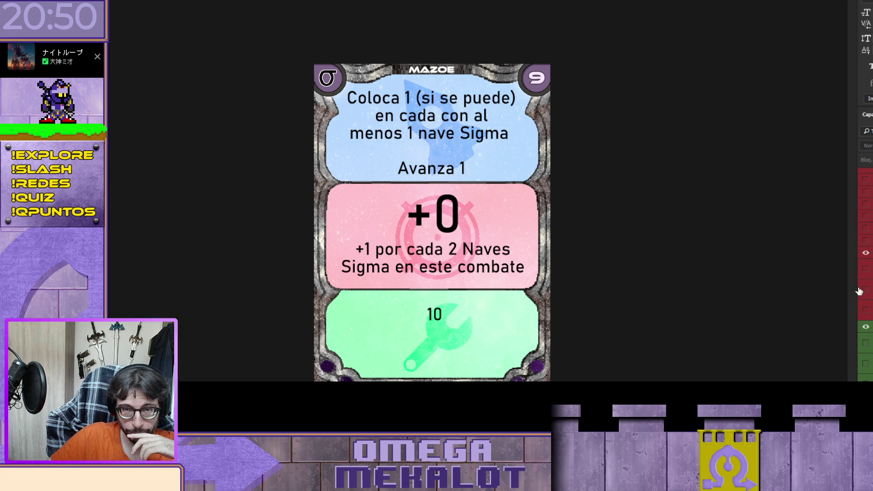
click(865, 254)
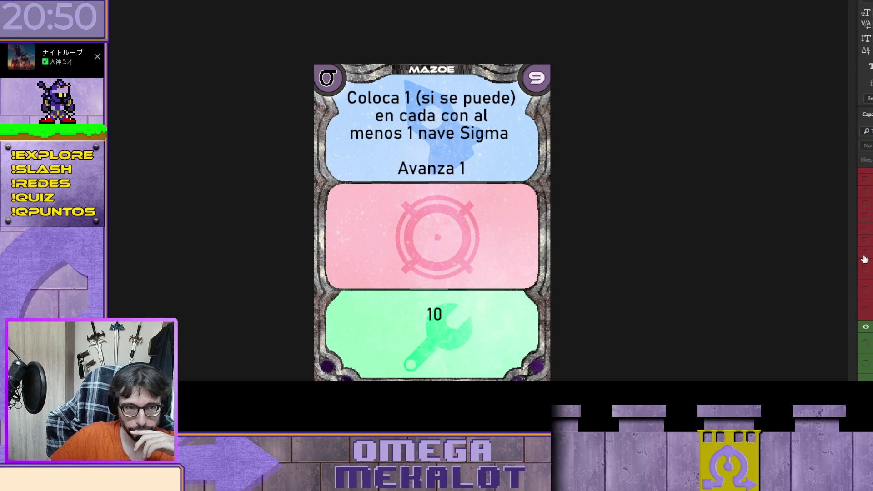
scroll(865, 259, up, 2)
scroll(864, 259, up, 2)
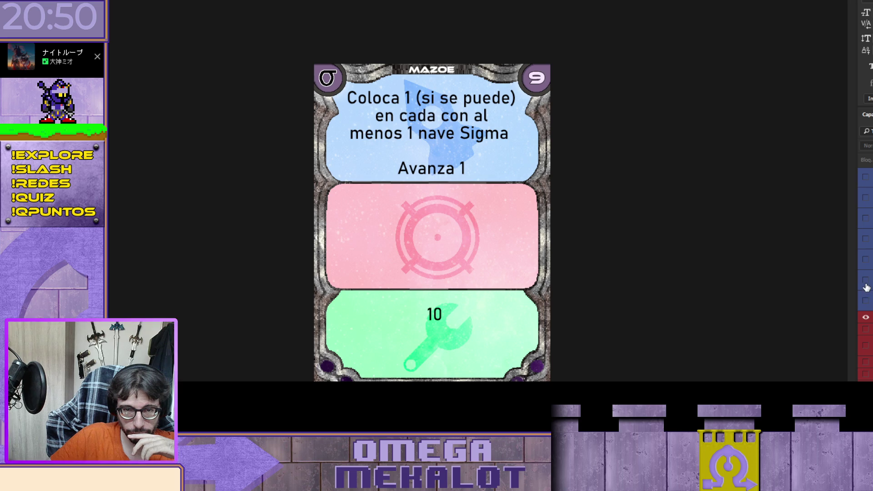
click(866, 302)
scroll(866, 273, down, 3)
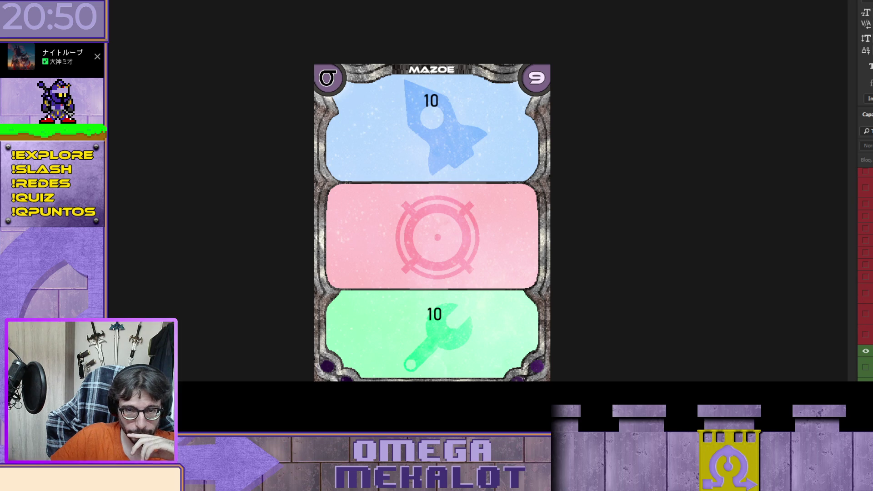
Show '+1' and the 'Si gana o empata' rule in the pink section, reordering layers
click(866, 280)
click(866, 280)
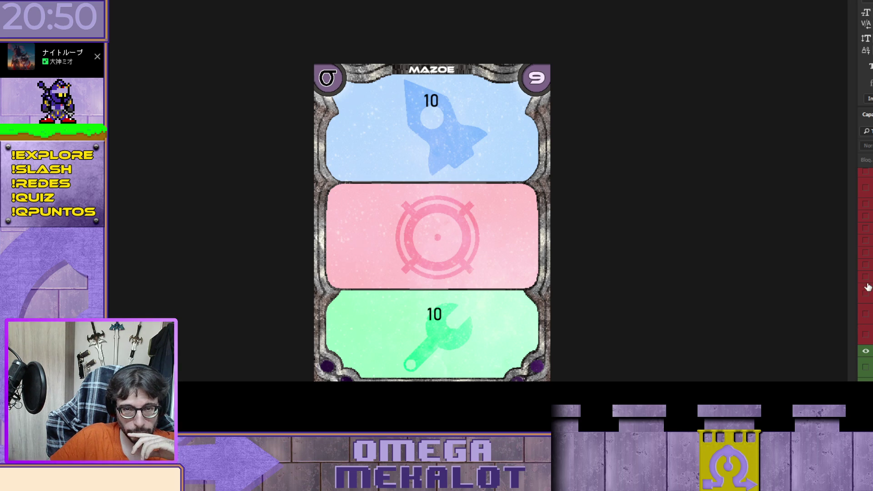
click(866, 295)
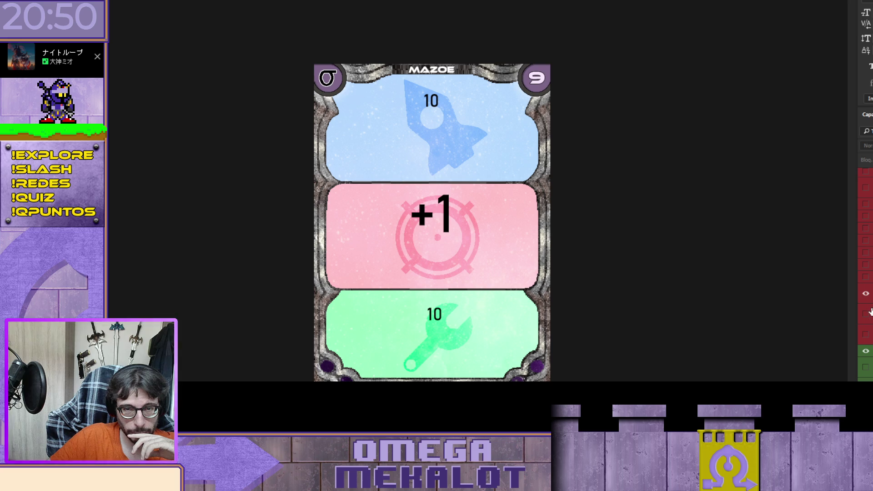
click(867, 335)
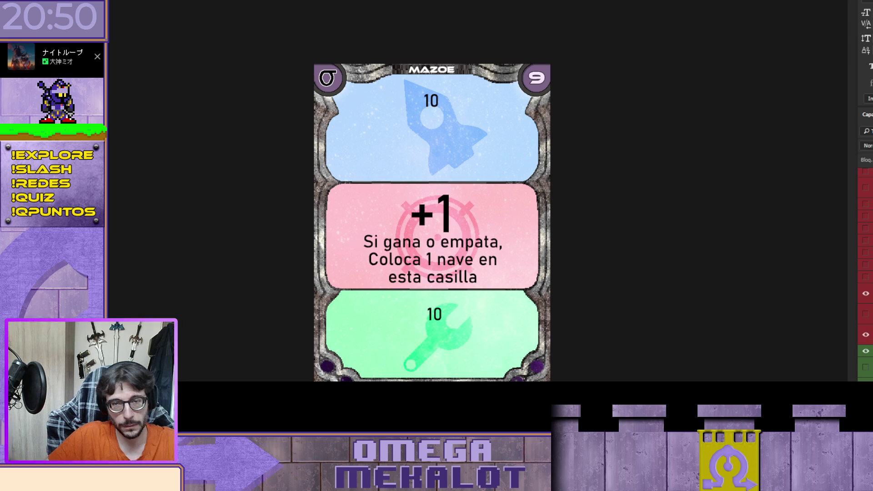
drag(866, 352, 866, 283)
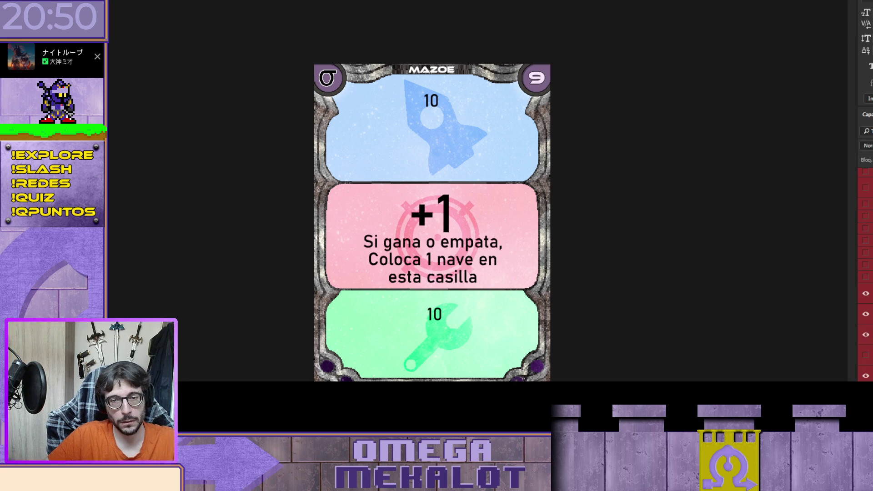
click(866, 335)
click(866, 376)
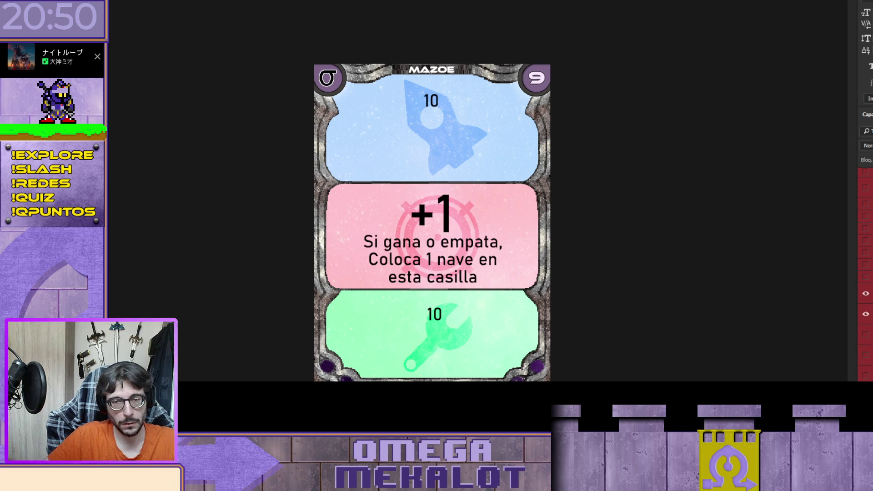
Replace the pink section's 'Si gana o empata' rule text with 10 beneath the +1
click(866, 364)
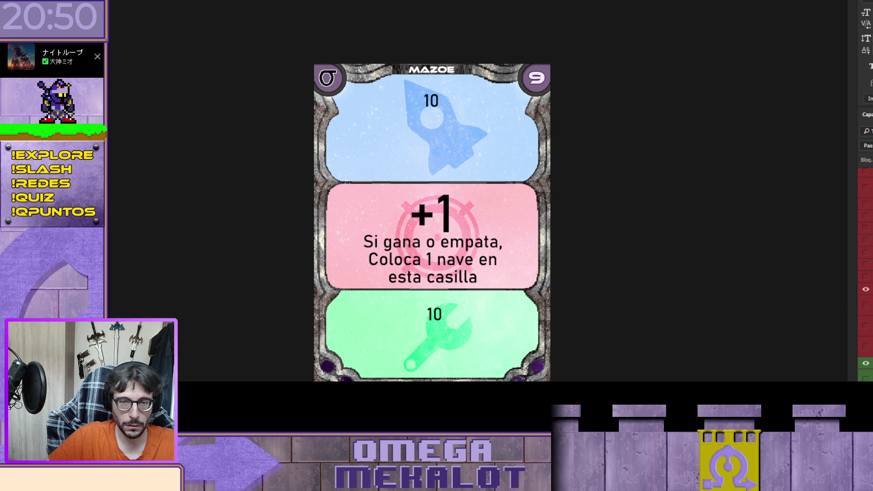
click(866, 306)
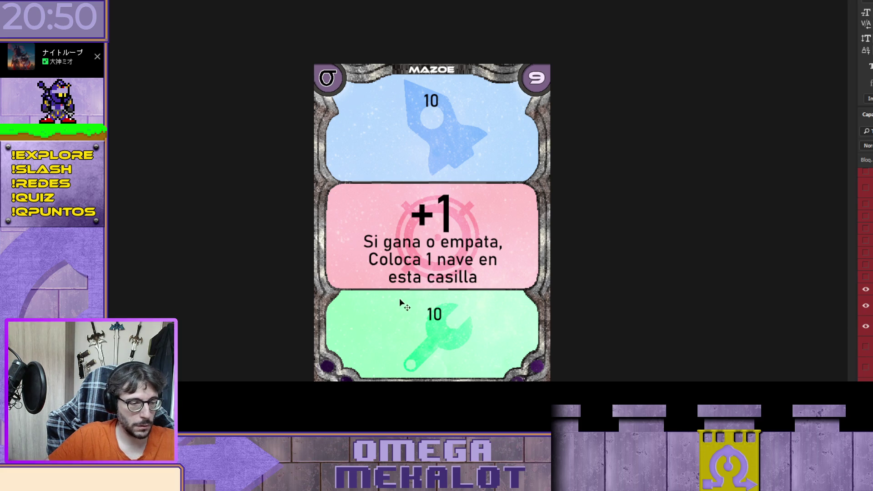
key(t)
key(ctrl+a)
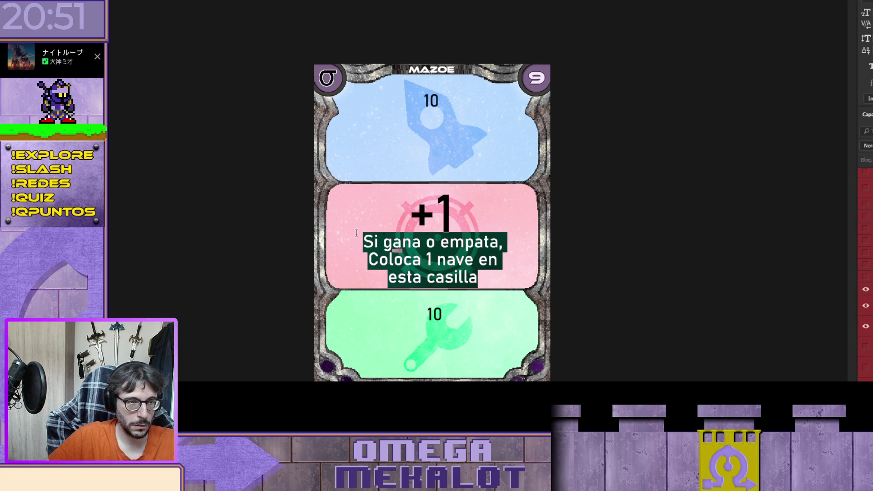
text(0)
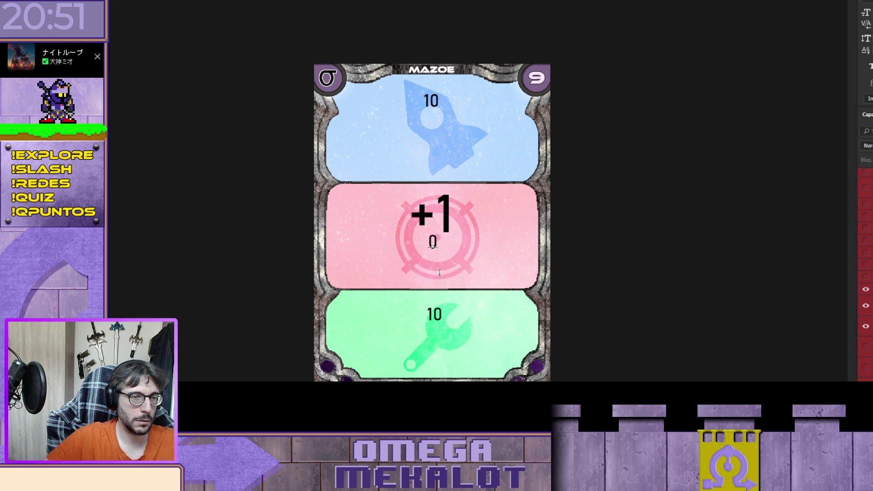
key(Home)
text(1)
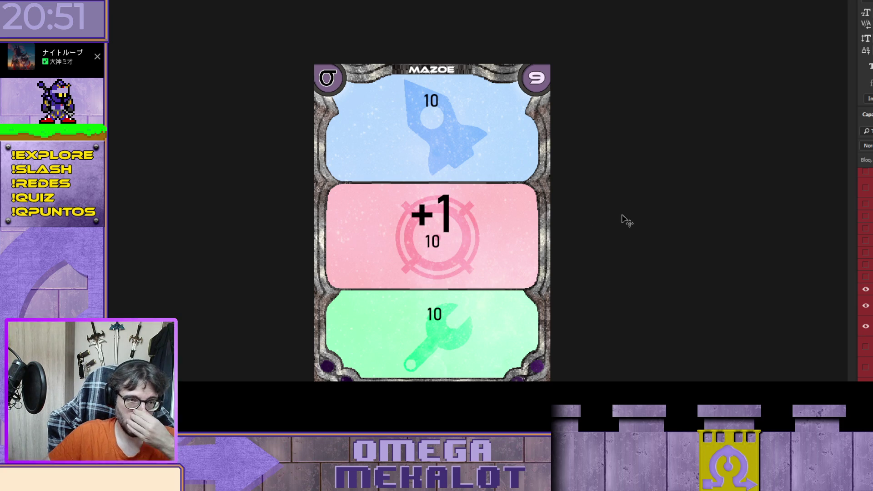
scroll(866, 273, down, 5)
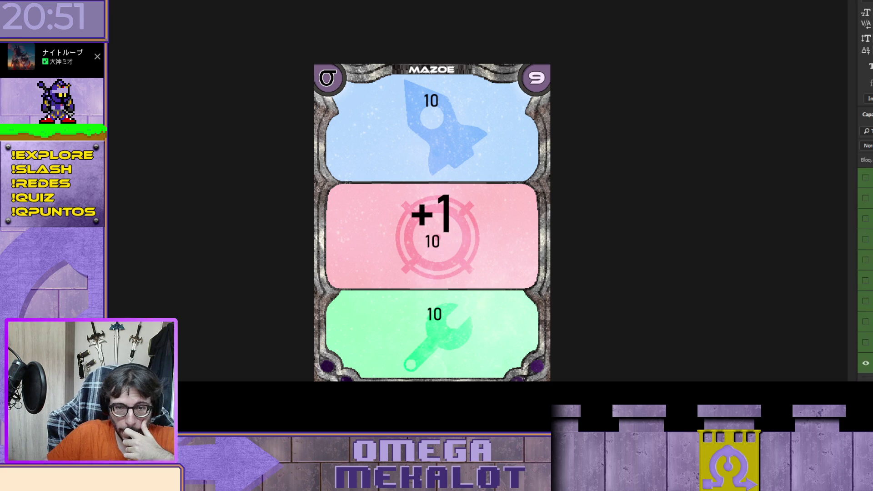
Hide the MAZOE title layer and show the MORONOE title instead
scroll(866, 273, up, 1)
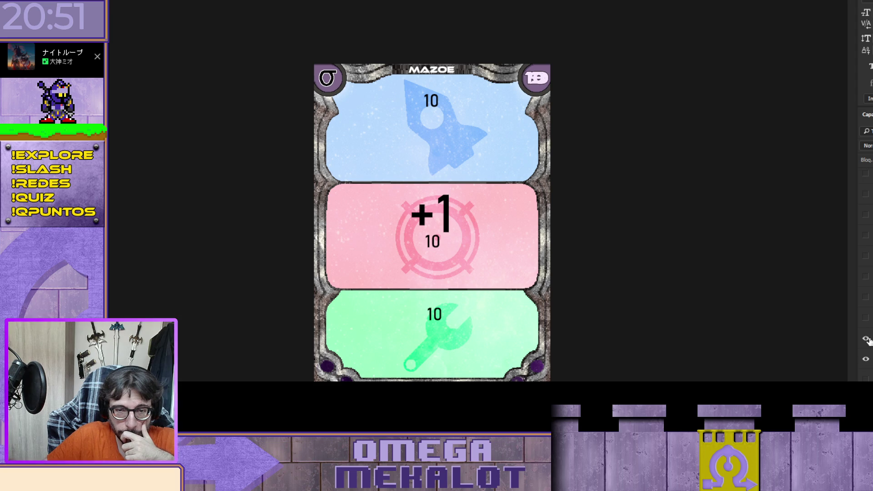
scroll(865, 273, down, 5)
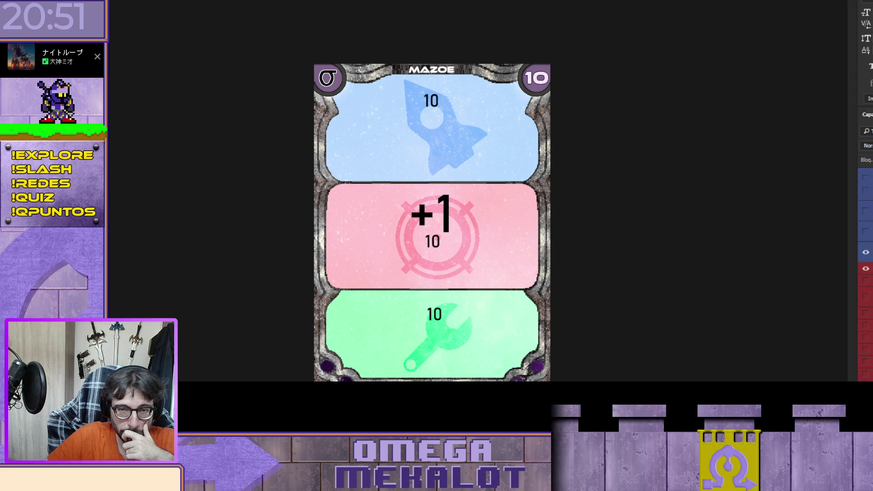
scroll(866, 273, up, 3)
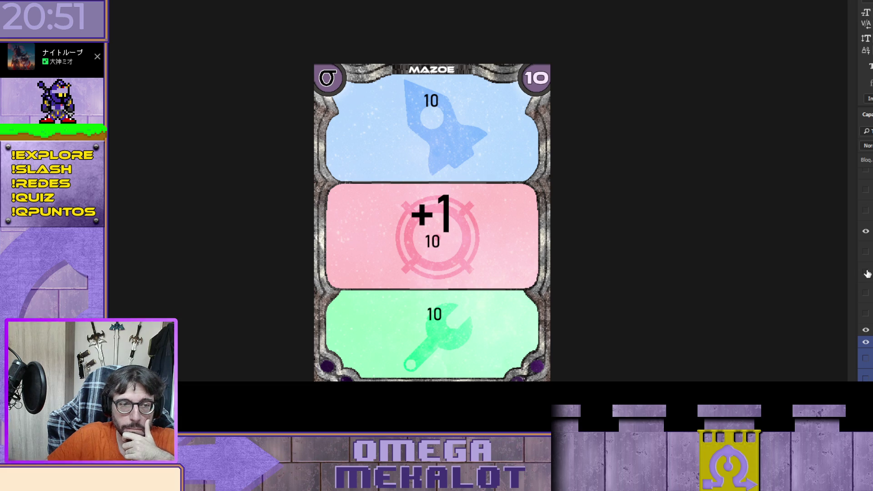
click(867, 252)
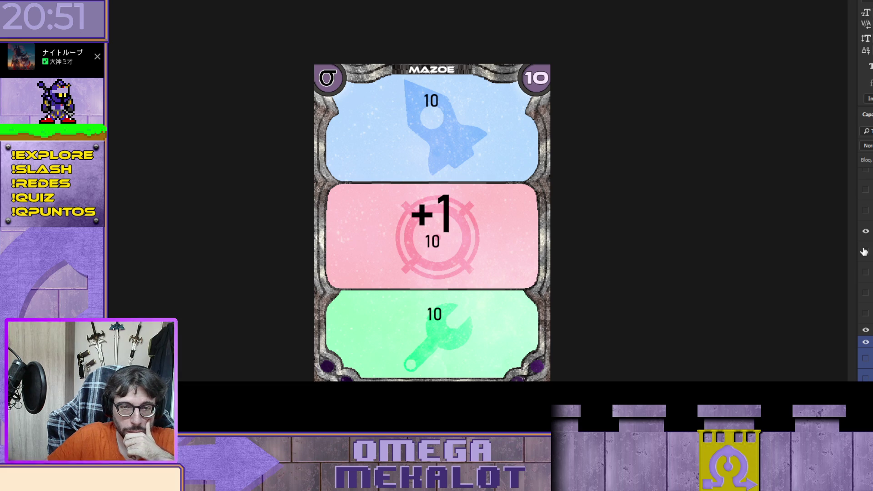
click(866, 231)
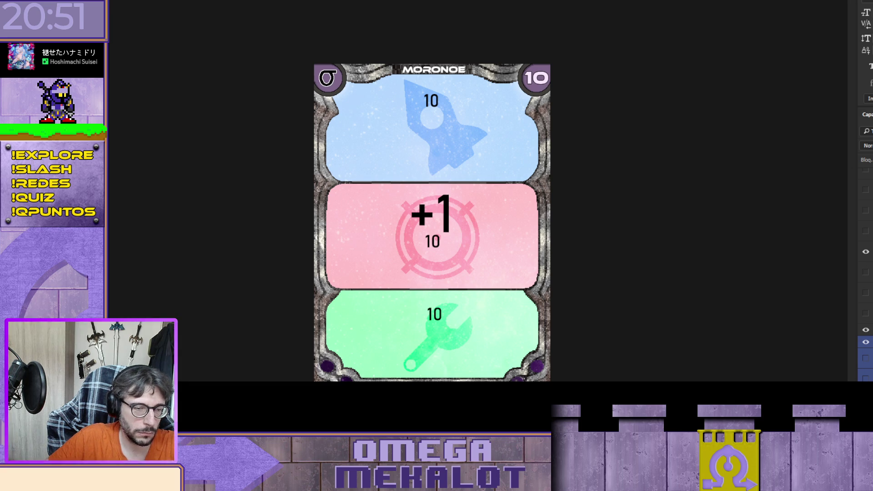
Show the blue 'Coloca 1' text and swap the pink +1 placeholder for the Naves Sigma text
click(866, 230)
click(866, 231)
scroll(867, 282, down, 5)
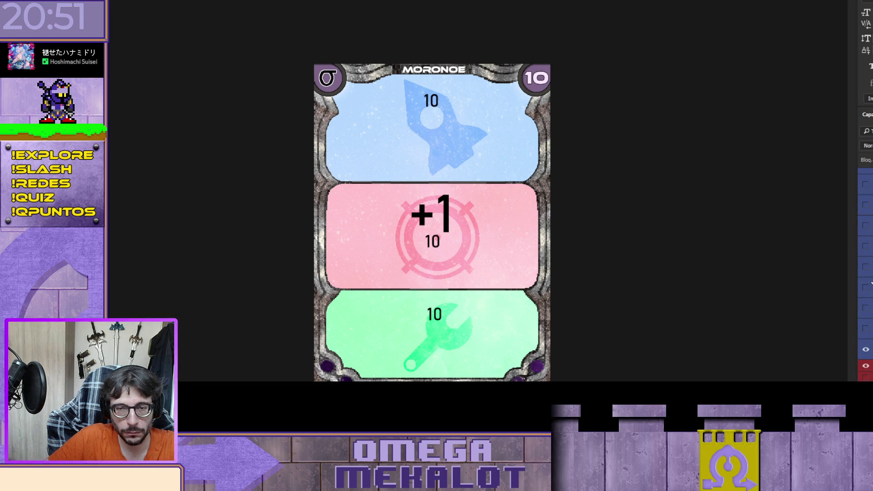
click(866, 333)
scroll(865, 346, down, 3)
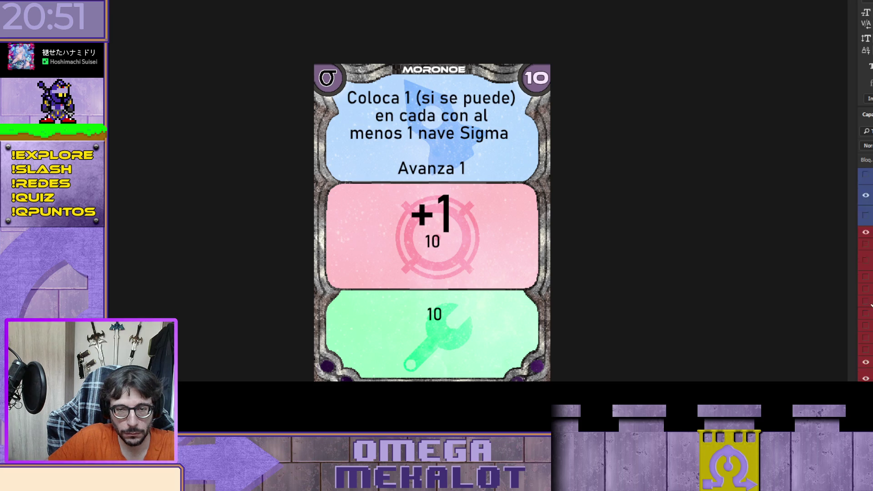
click(866, 338)
click(866, 325)
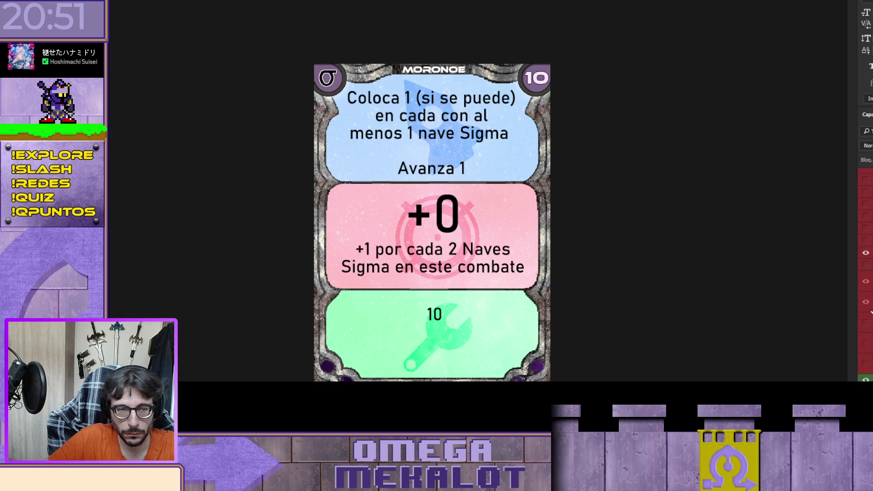
Replace the green wrench placeholder with the special-square text and change the corner value from 10 to 9
scroll(868, 309, down, 3)
scroll(869, 301, down, 3)
click(866, 306)
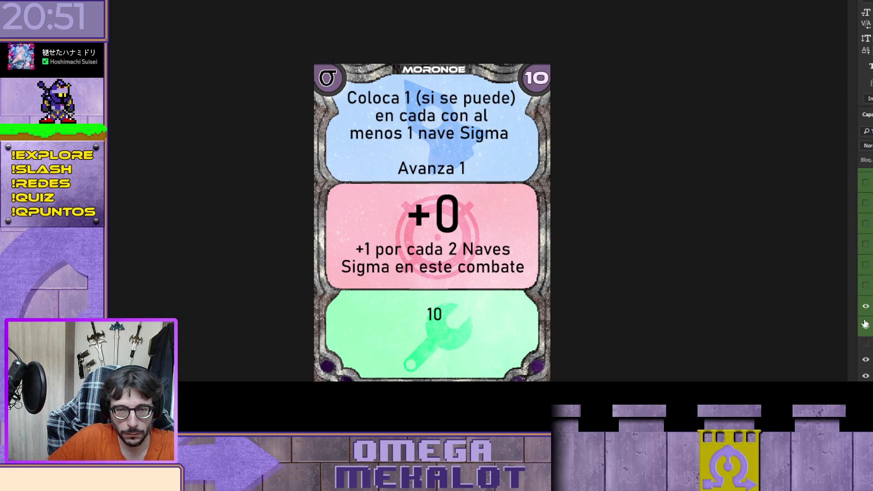
click(866, 326)
scroll(866, 329, down, 3)
scroll(865, 329, down, 3)
click(866, 370)
click(866, 350)
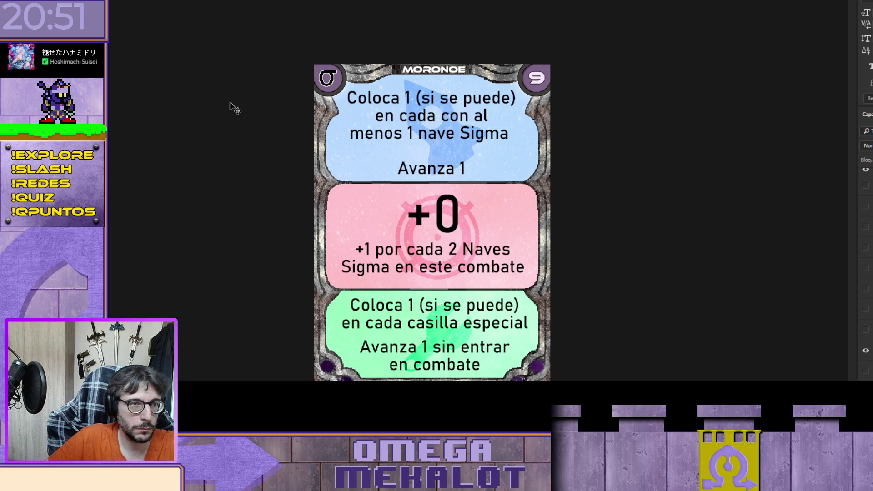
Preview the MAZOE title against MORONOE, then keep MORONOE
scroll(866, 273, up, 2)
scroll(866, 273, up, 3)
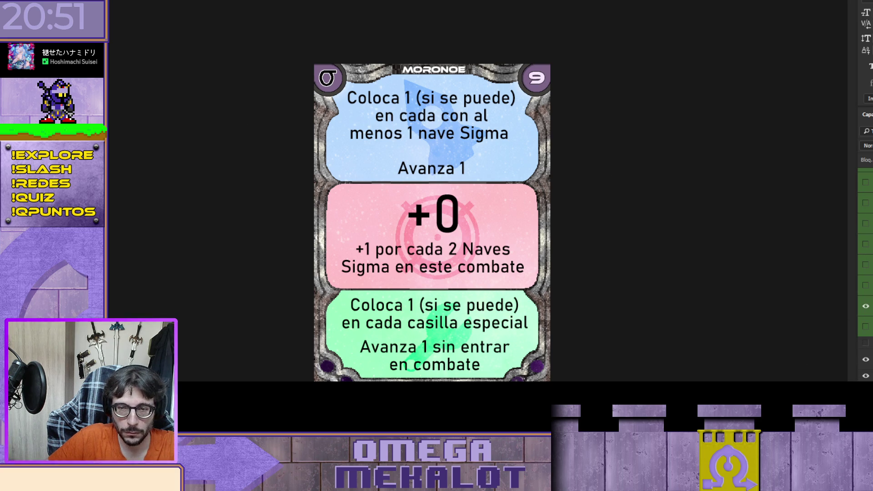
scroll(869, 337, down, 3)
click(866, 335)
click(866, 355)
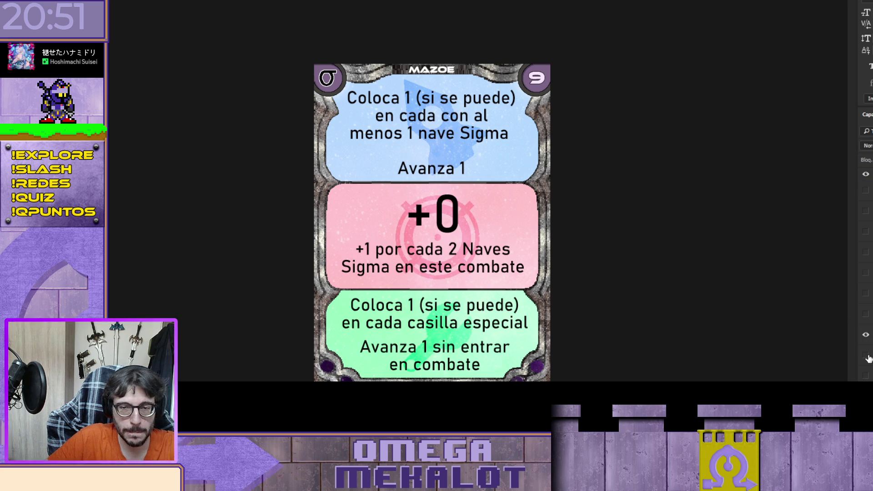
click(866, 355)
click(866, 335)
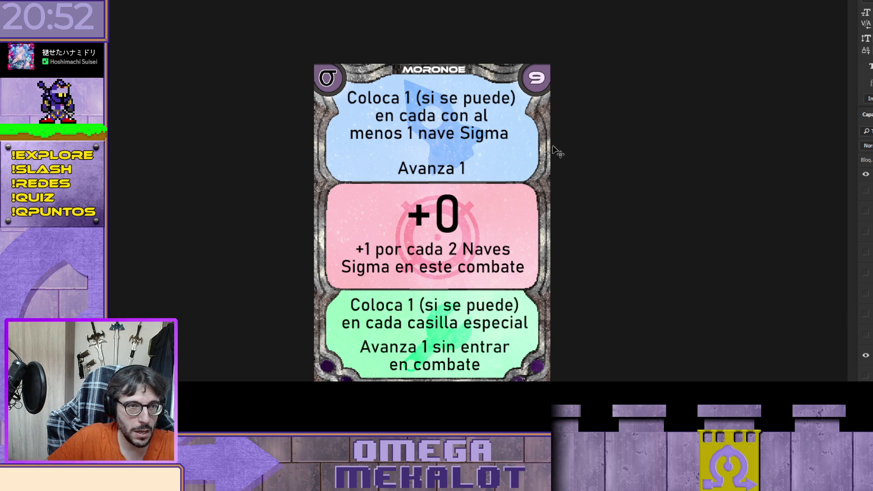
Switch the title to MAZOE, show the blue Avanza 1 movement-lock text and hide the pink Naves Sigma text
key(Left)
key(Left)
key(Left)
key(Left)
key(Left)
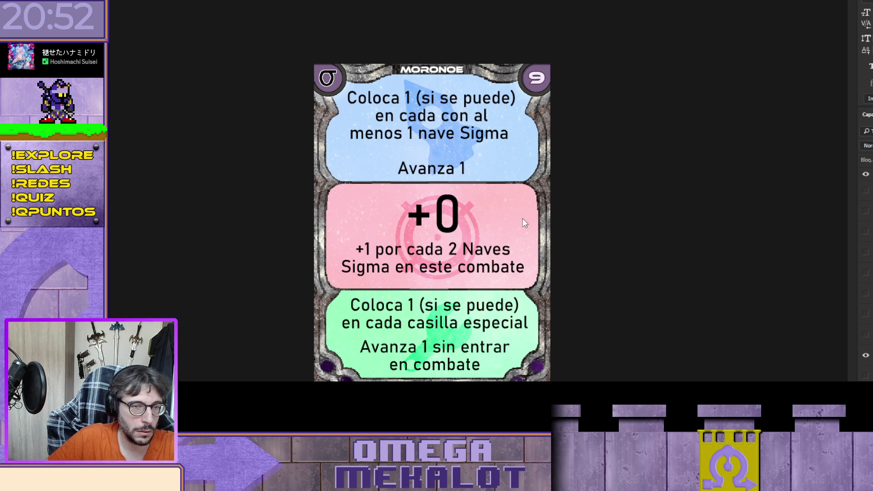
click(867, 335)
click(866, 355)
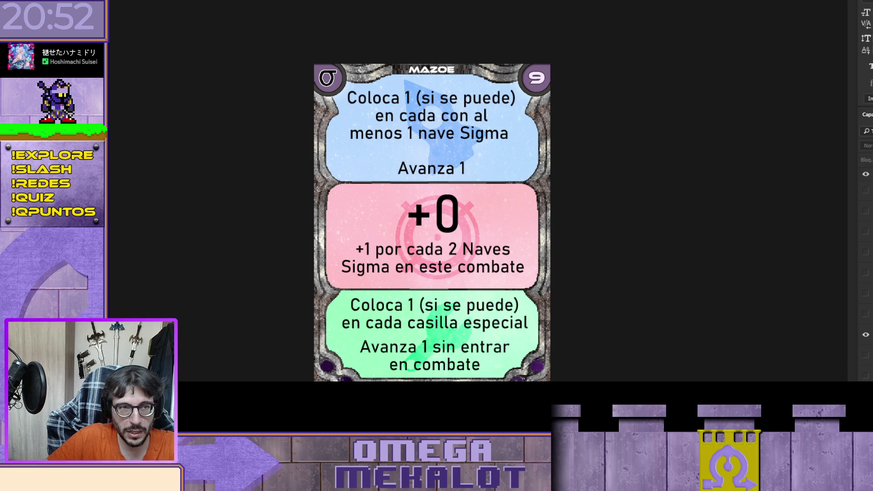
click(867, 322)
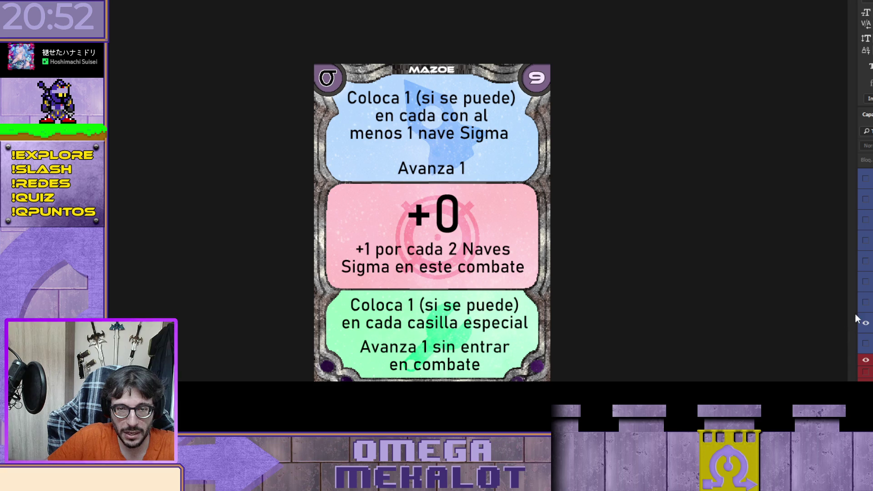
scroll(867, 318, down, 3)
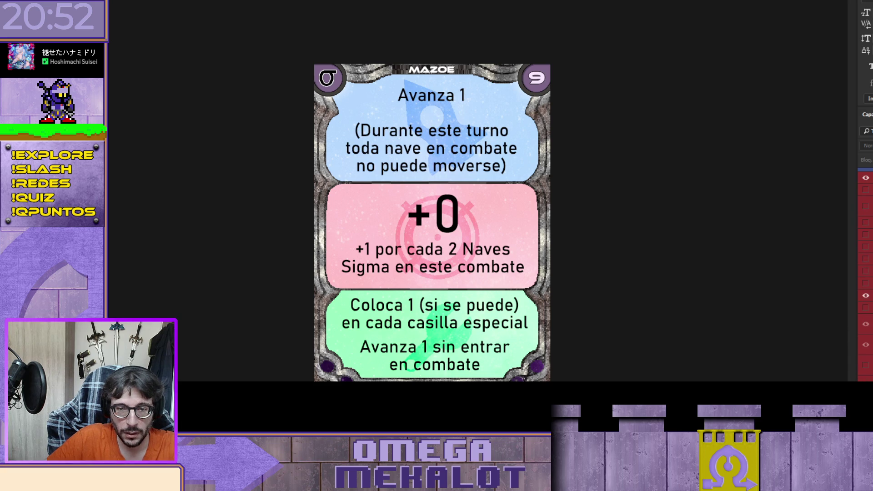
click(866, 296)
click(866, 295)
Swap the green special-square text for the turn-counter text and change the corner value from 9 to 8
scroll(866, 296, down, 3)
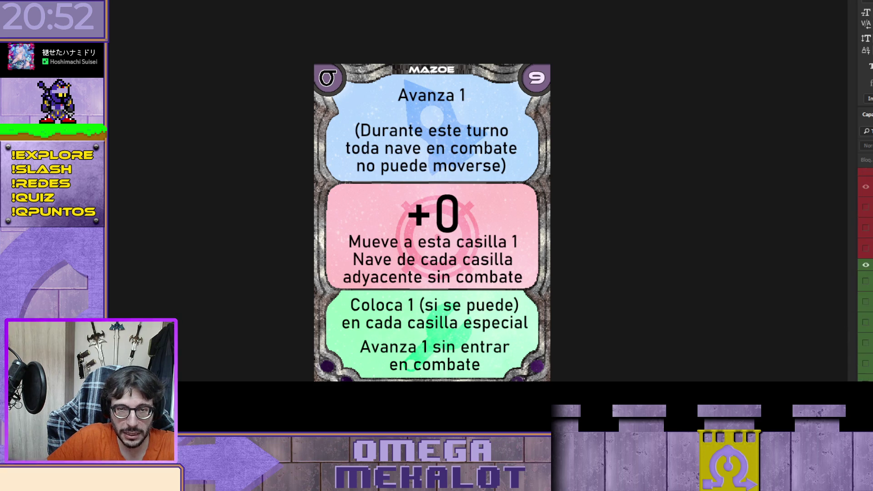
click(866, 280)
click(866, 300)
scroll(867, 300, down, 3)
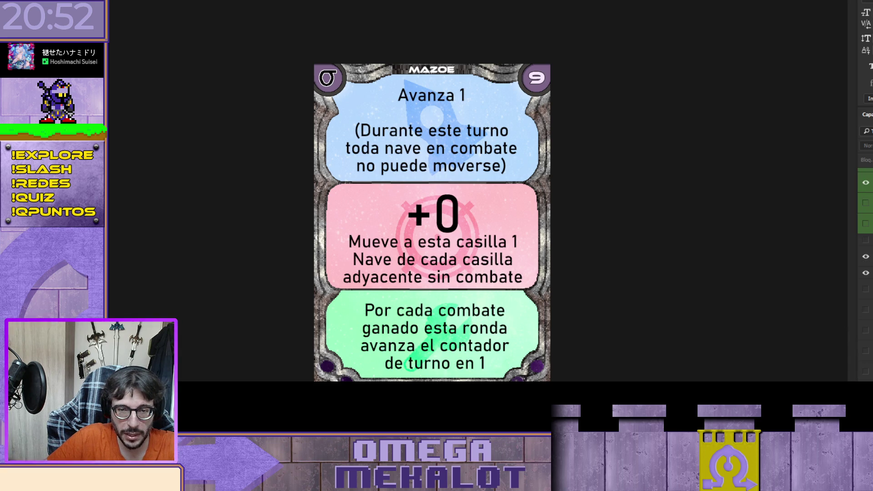
click(866, 348)
click(866, 369)
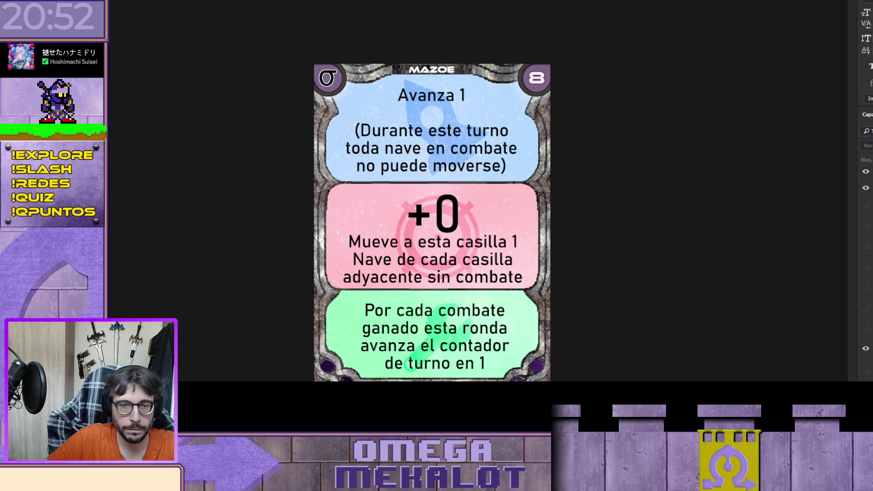
Restore corner value 10, the green wrench 10 placeholder and the pink +1 placeholder
click(868, 364)
click(867, 350)
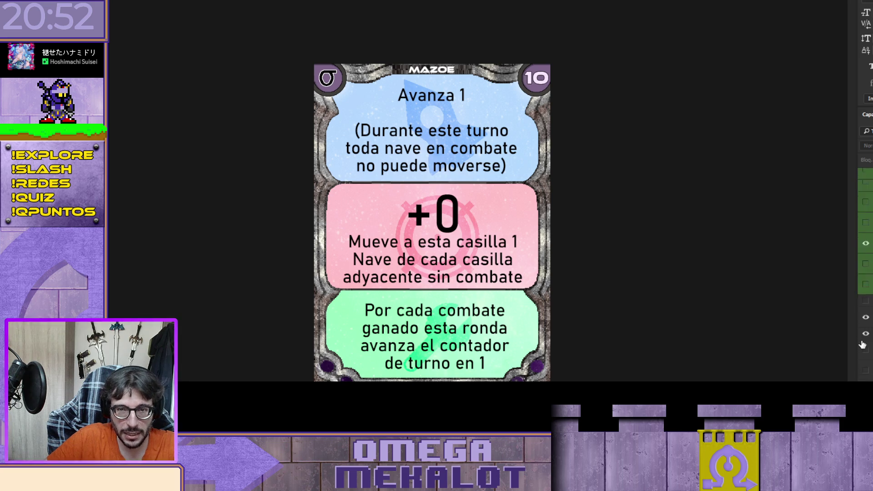
scroll(867, 341, down, 2)
click(866, 291)
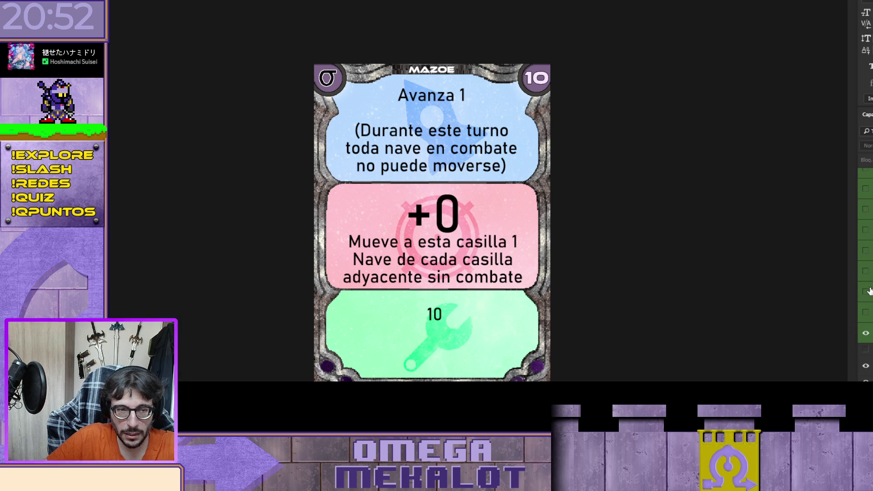
scroll(866, 273, up, 3)
click(865, 239)
click(866, 199)
Restore the blue rocket 10 placeholder and switch the title from MAZOE to THITEN
scroll(866, 273, up, 3)
click(866, 276)
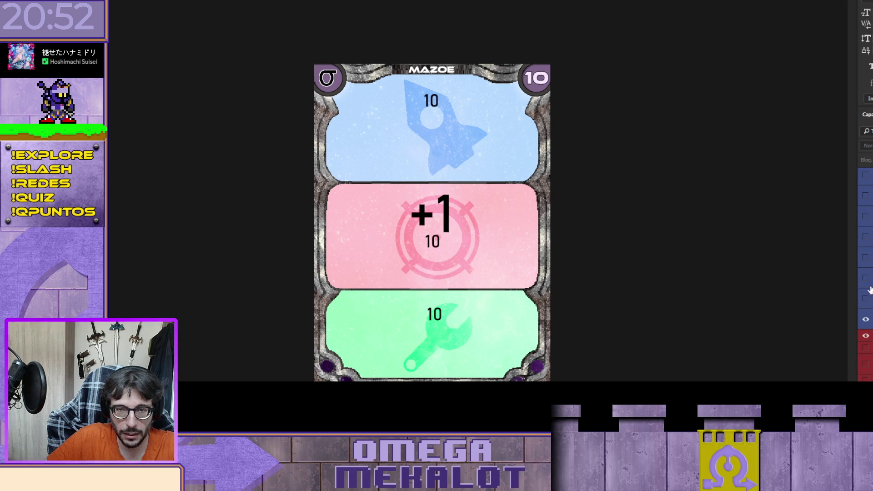
scroll(866, 273, down, 2)
click(866, 291)
click(867, 250)
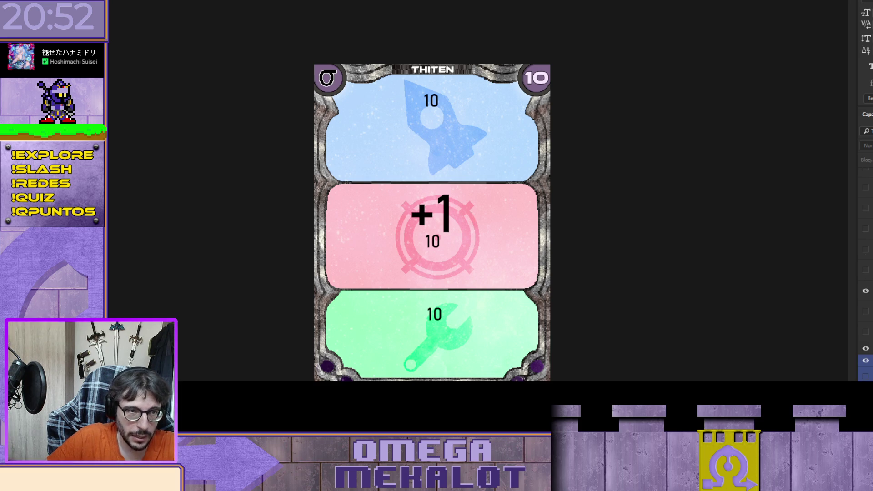
scroll(866, 273, down, 3)
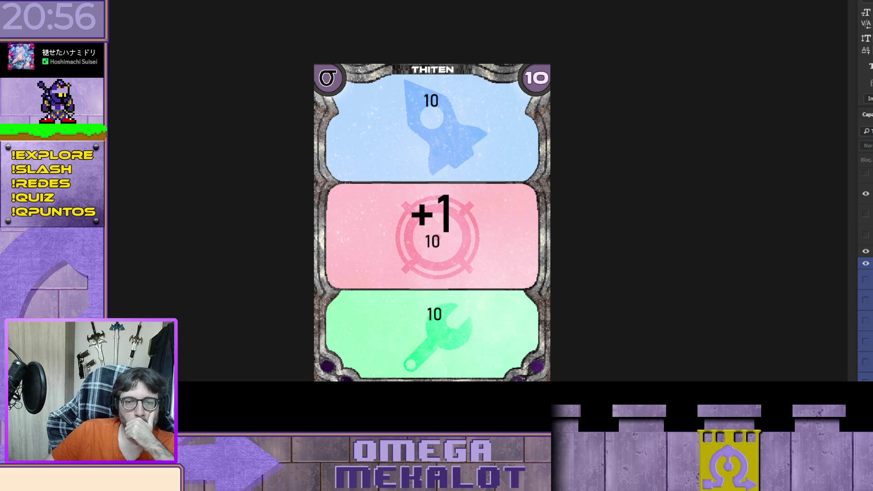
scroll(866, 350, down, 3)
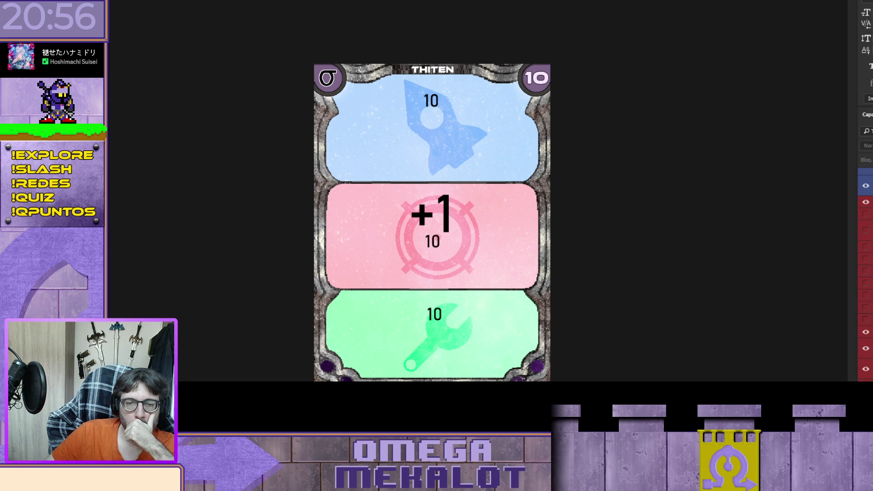
scroll(866, 272, down, 2)
Preview the pink '+3 Si gana', 'Anula una carta' and 'Si pierde' combat text options
scroll(866, 273, down, 1)
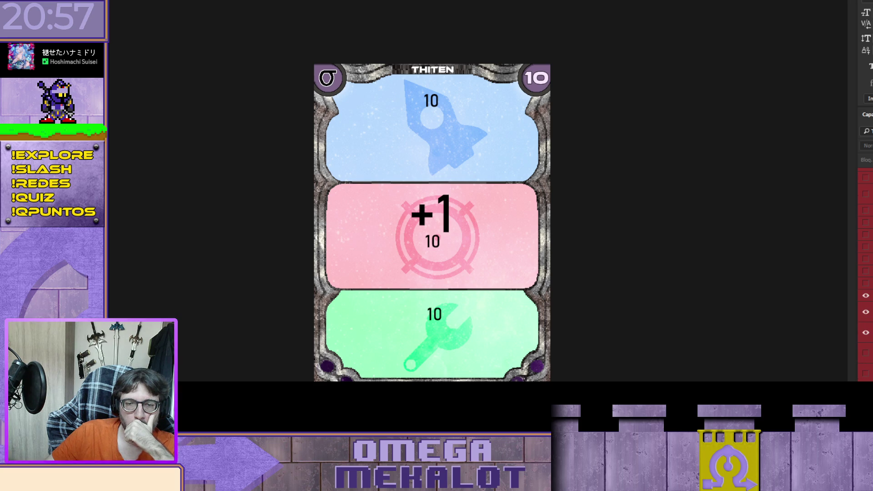
scroll(866, 273, up, 3)
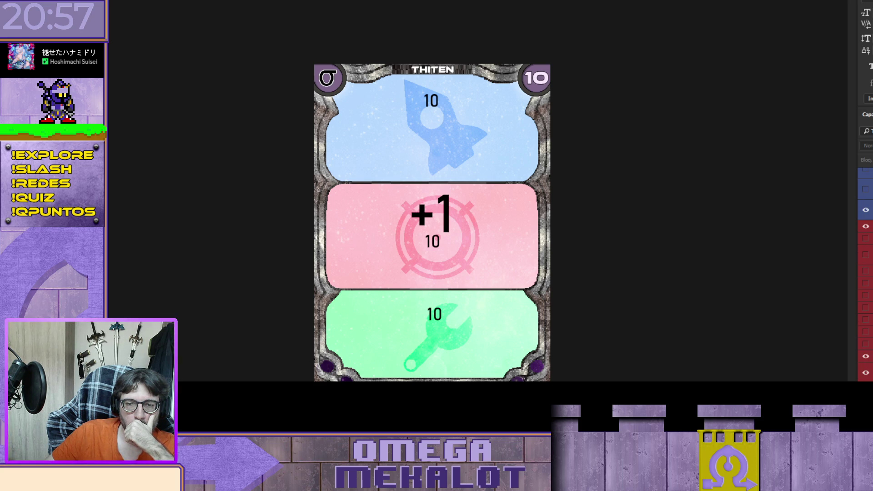
click(866, 372)
click(867, 239)
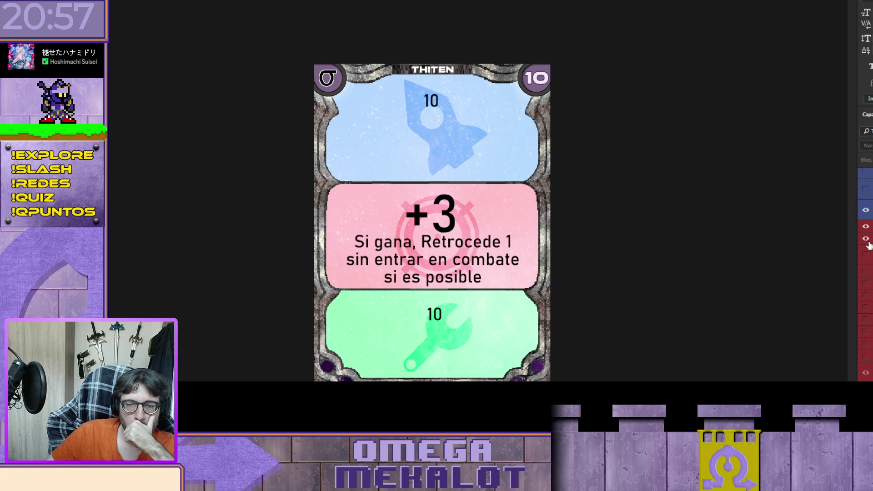
click(866, 238)
click(866, 256)
click(866, 255)
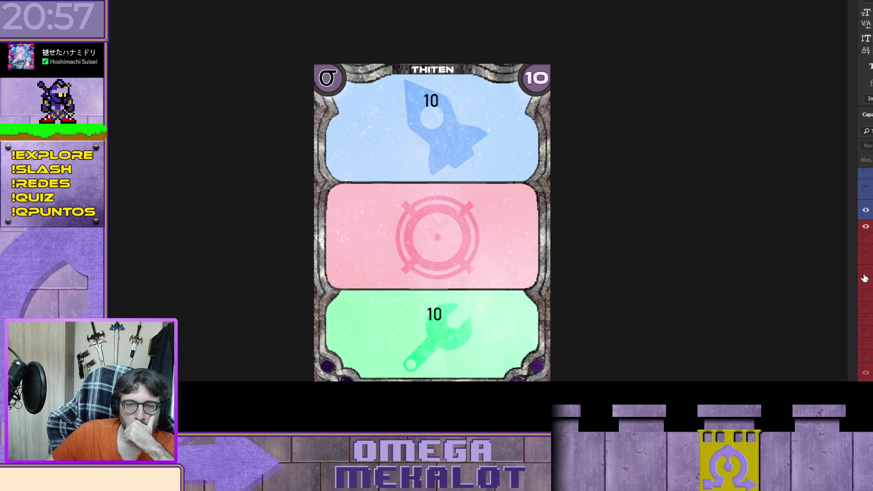
click(866, 272)
click(866, 272)
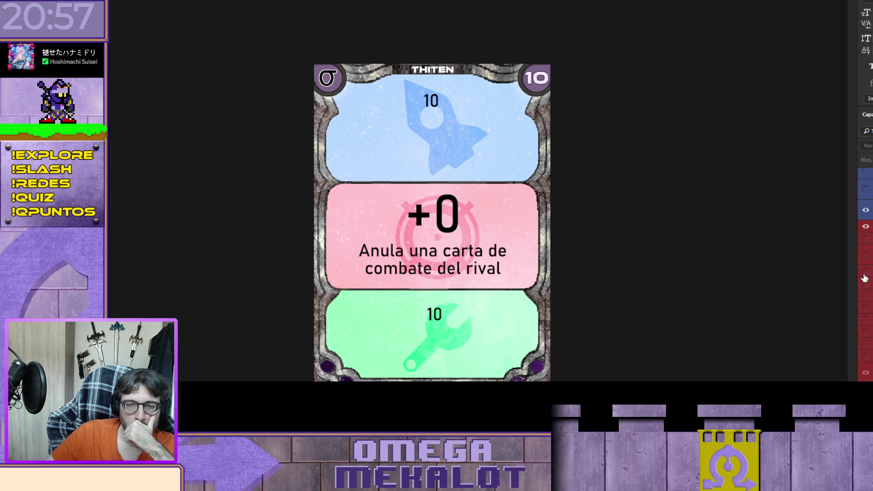
click(866, 283)
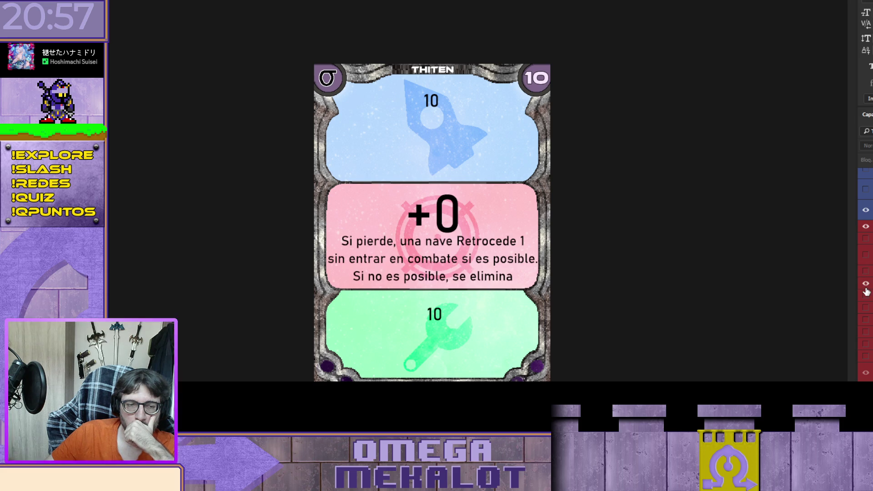
click(866, 285)
click(866, 284)
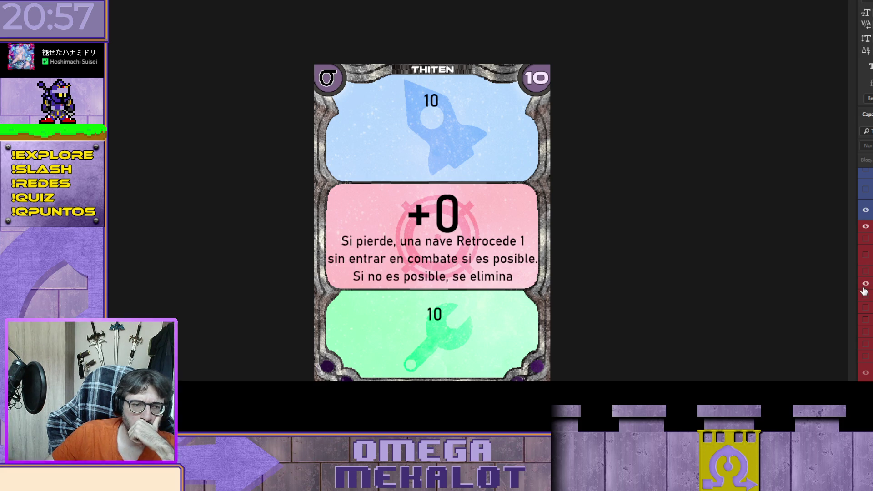
Preview the pink 'Si es derrotado' and 'Si gana o empata' combat text options
click(865, 283)
click(866, 296)
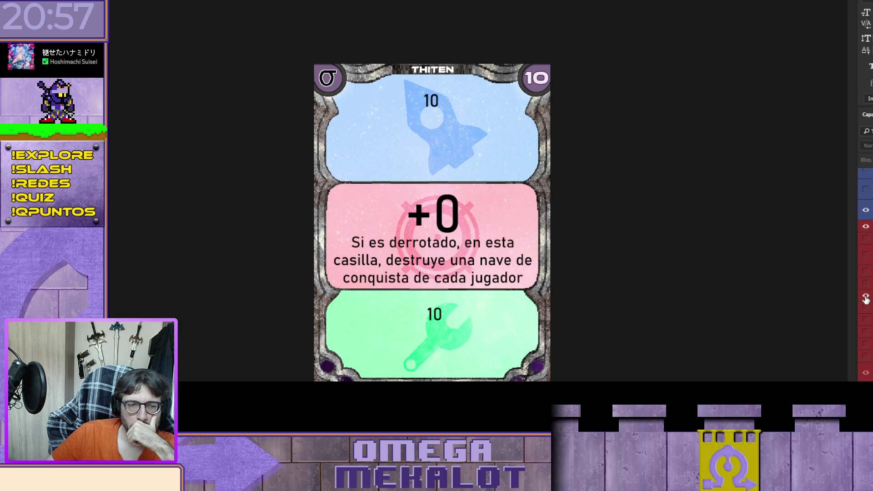
click(866, 298)
click(866, 298)
click(866, 302)
click(866, 310)
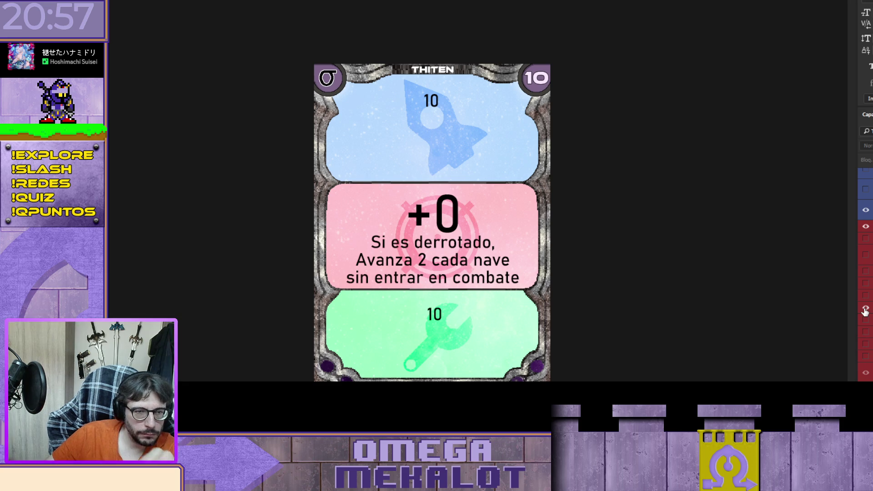
click(865, 310)
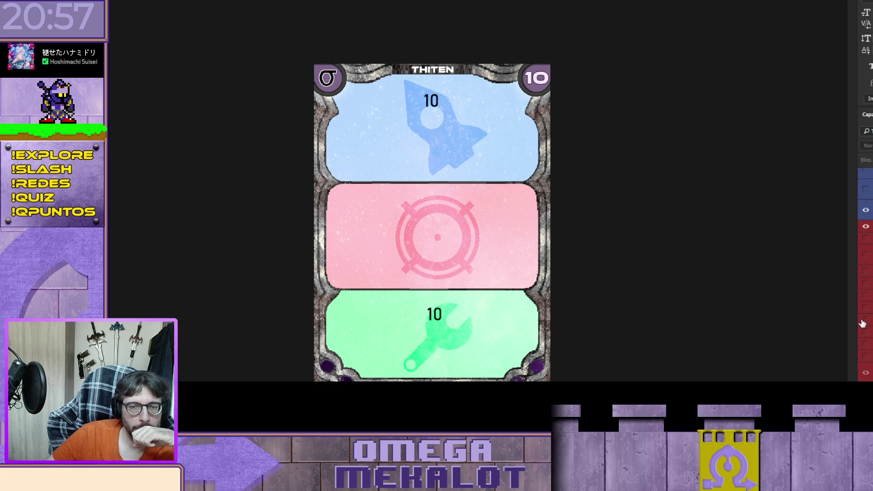
click(866, 322)
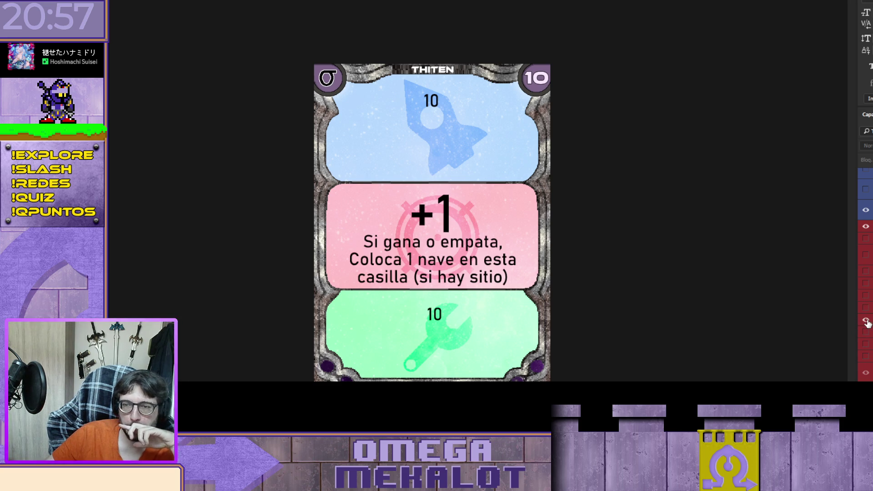
Cycle through the Mueve a esta casilla and Naves Sigma versions, ending on the +1 placeholder
click(866, 322)
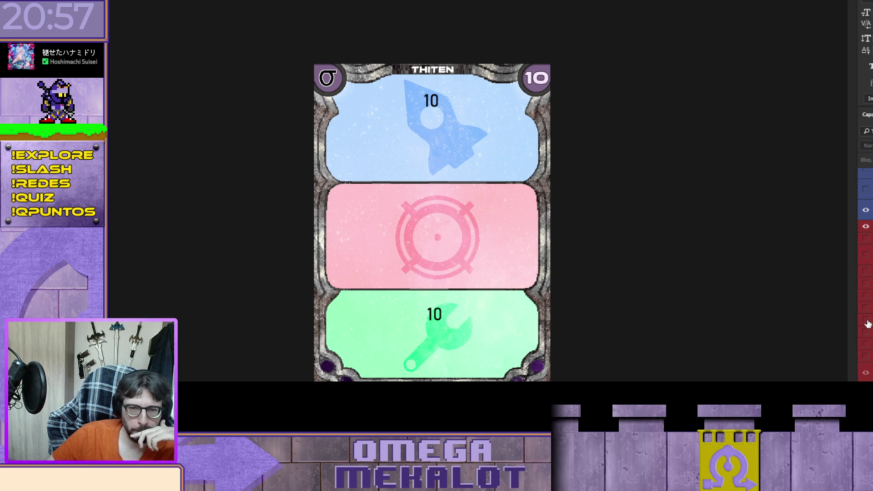
click(867, 332)
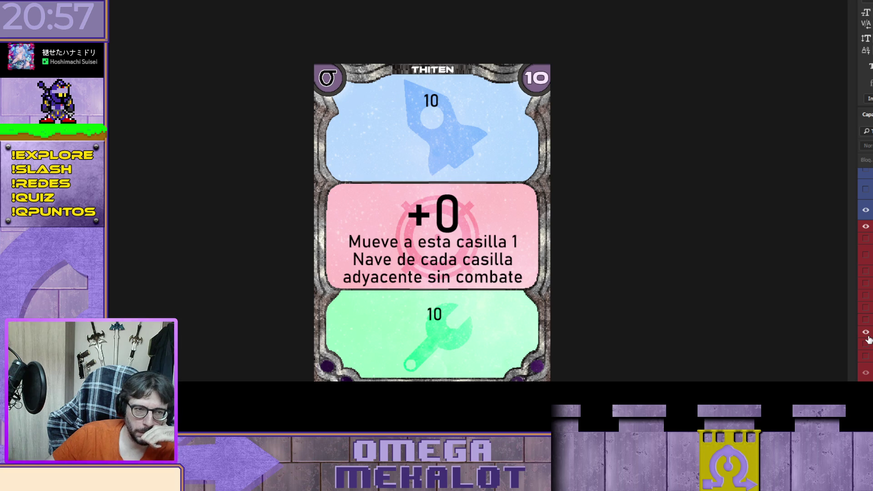
click(866, 332)
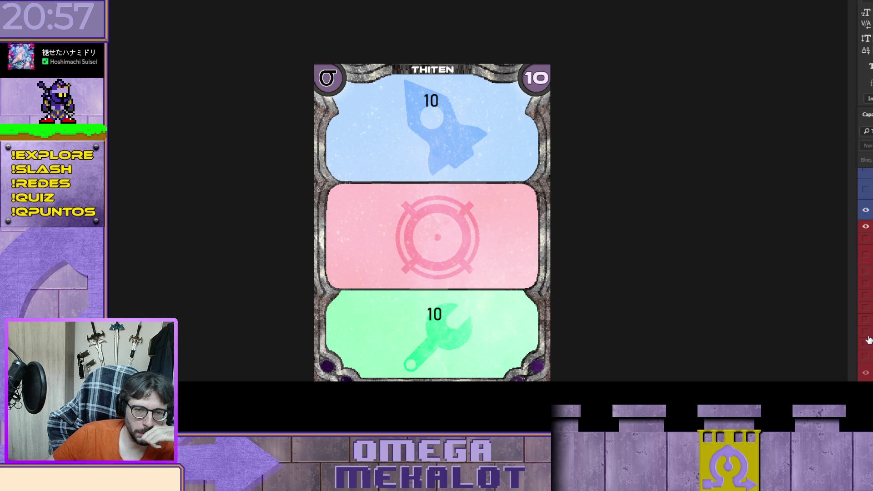
click(865, 344)
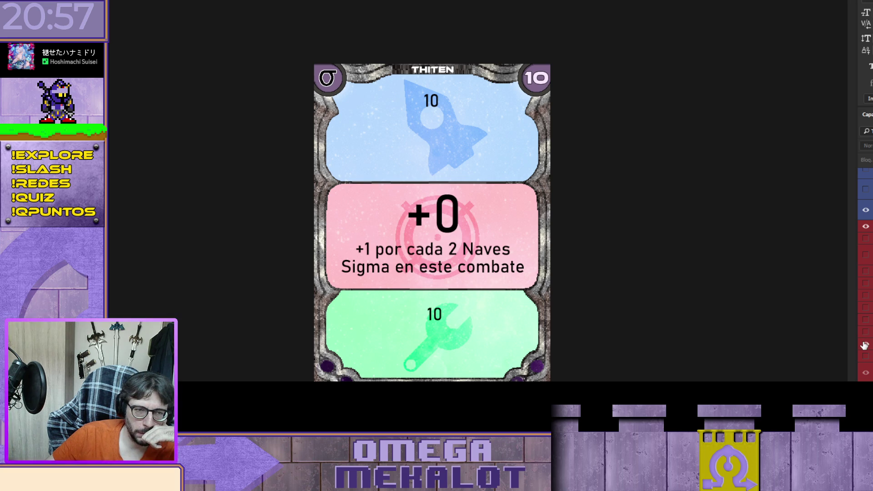
click(865, 345)
click(866, 356)
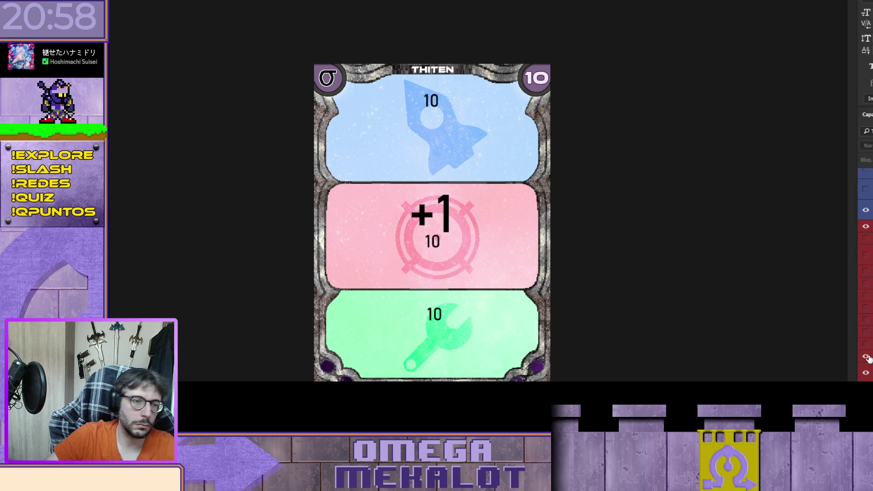
double_click(432, 241)
Replace the pink placeholder 10 with the three-line 'Antes de combatir / destruye una nave de cada / jugador en esta casilla' text
double_click(432, 241)
text(Antes de)
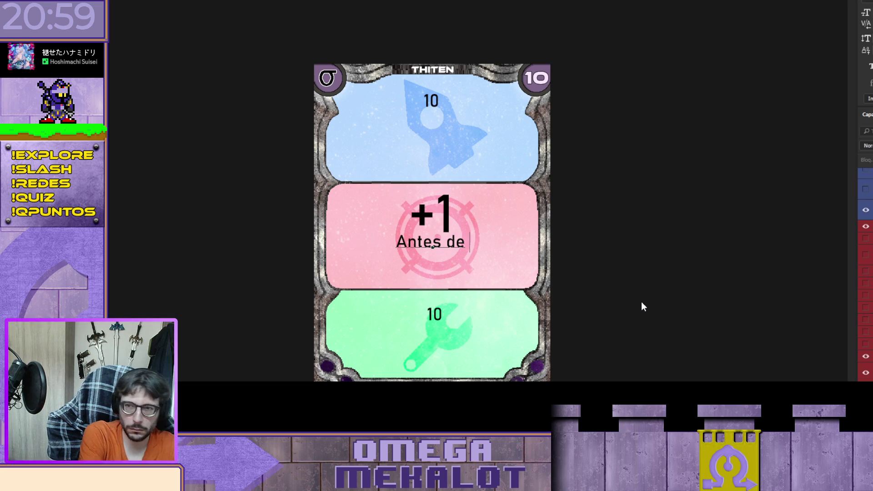
text(comparar)
key(BackSpace)
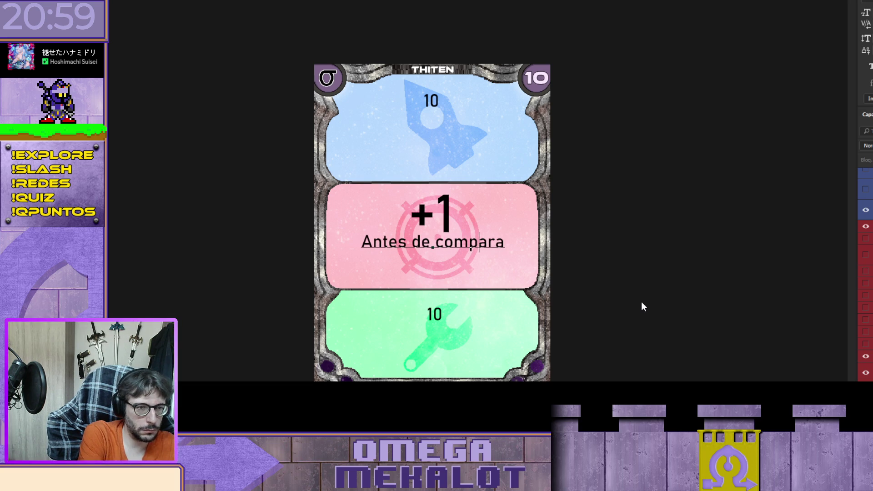
key(BackSpace)
key(BackSpace)
key(BackSpace)
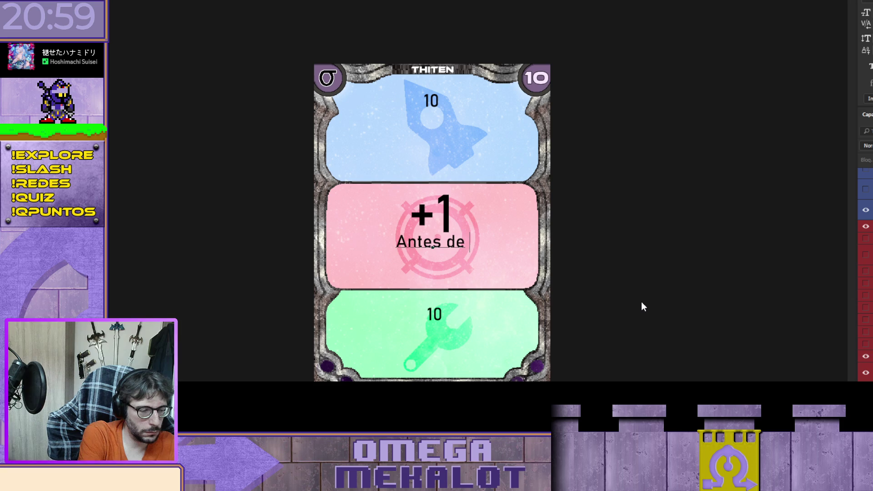
text(combatir)
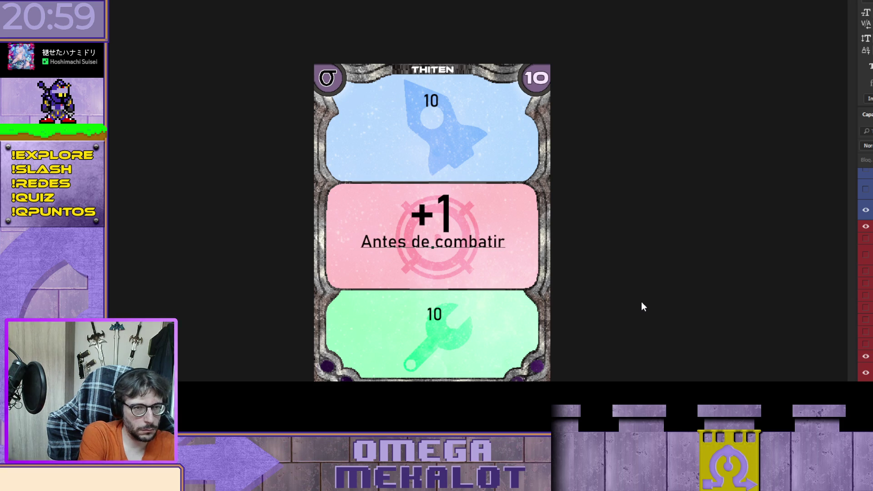
key(Return)
text(destruye una nave de cada)
key(Return)
text(jugador)
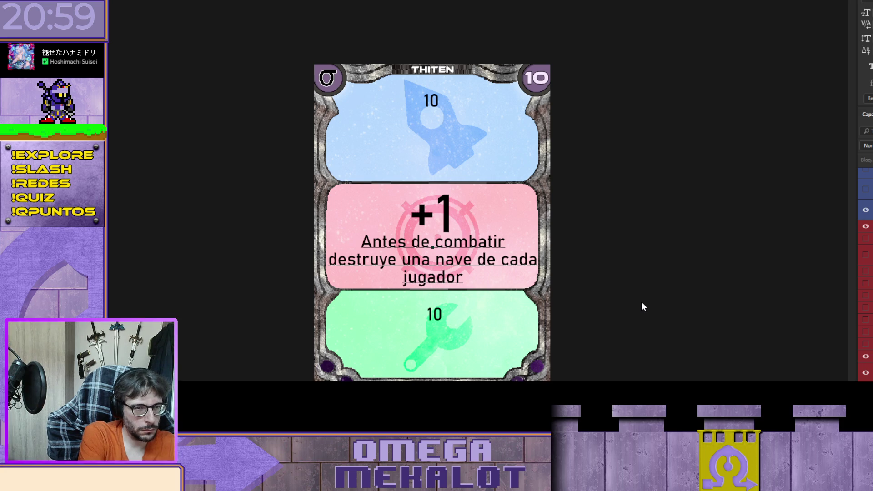
text( en esta casilla)
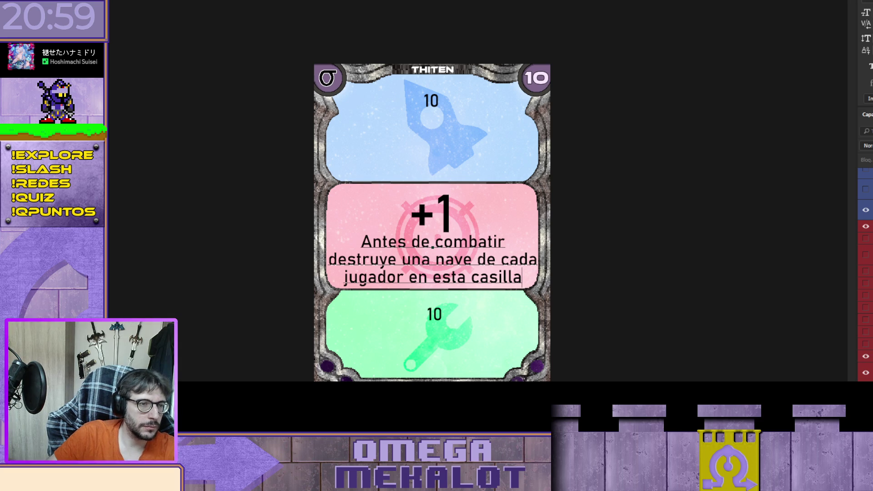
key(ctrl+Return)
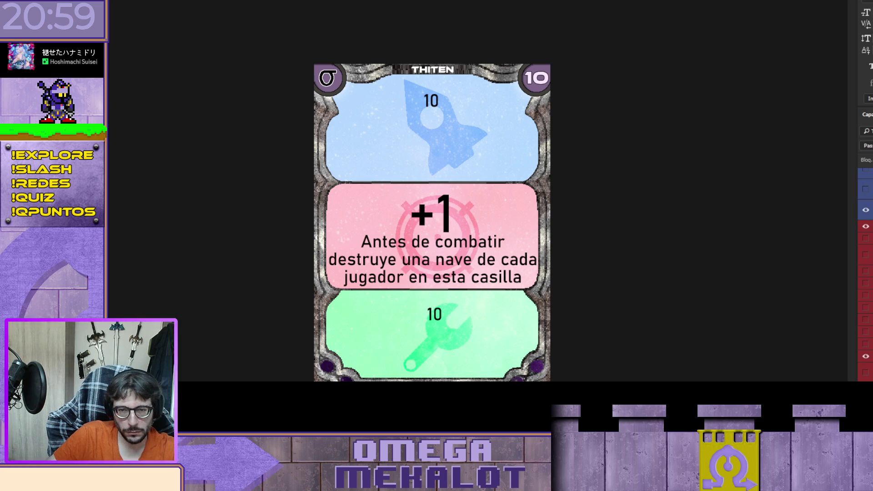
Change the blue panel's placeholder 10 to 'Azanza'
click(869, 359)
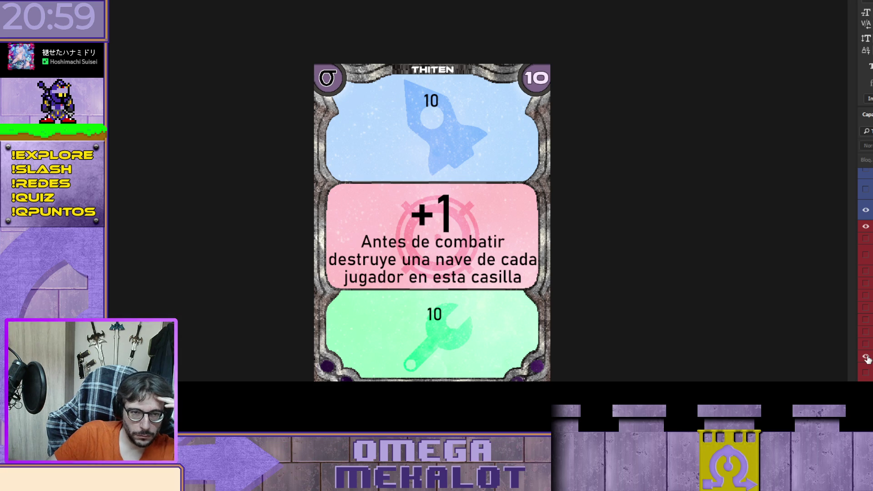
scroll(865, 273, up, 3)
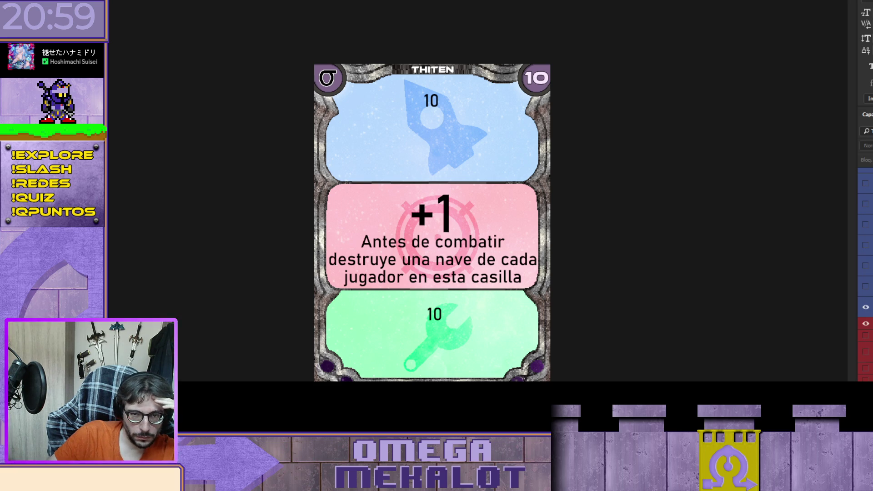
double_click(431, 101)
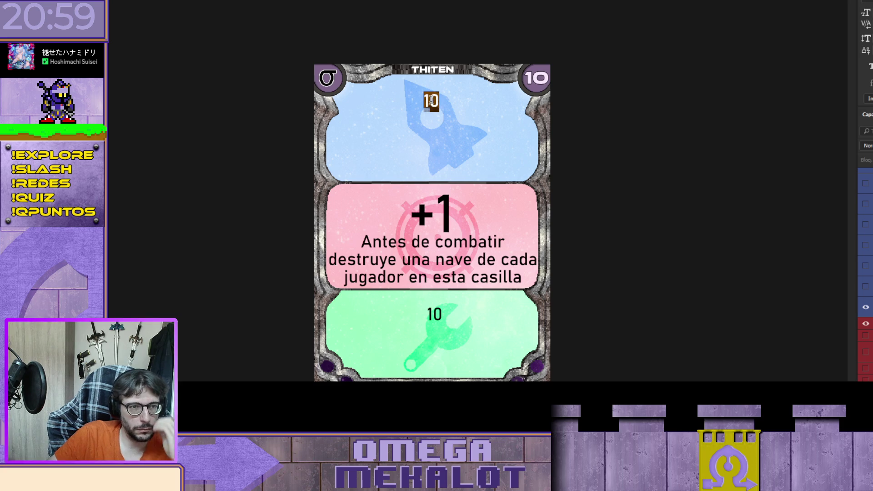
text(Azanza)
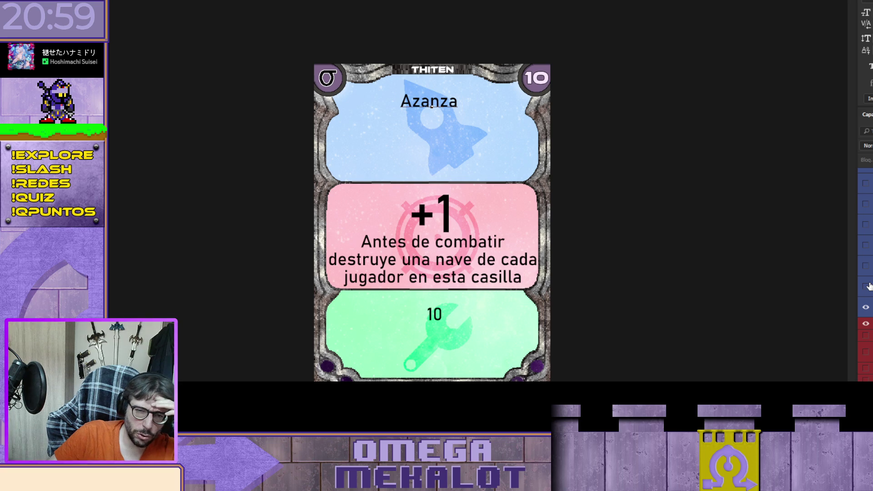
Hide Azanza and compare the 'Coloca 1 (si se puede)' and 'Durante este turno' blue variants, keeping Coloca 1
click(866, 308)
click(866, 288)
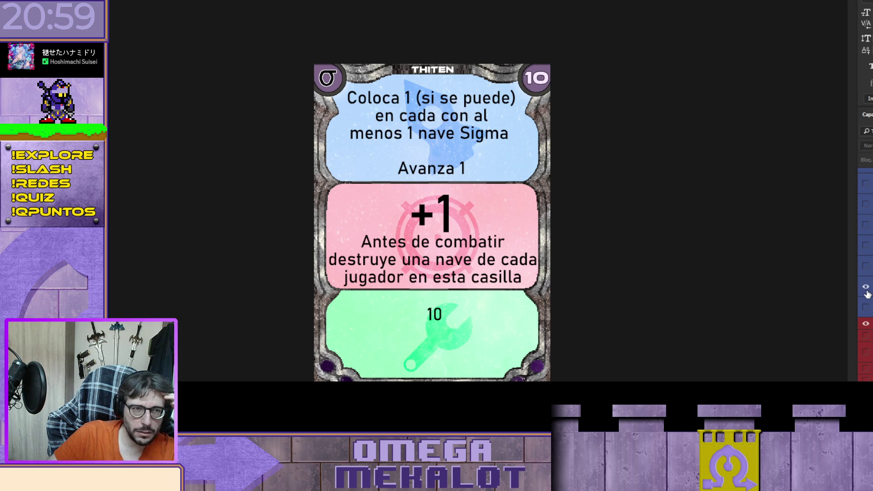
click(866, 287)
click(867, 266)
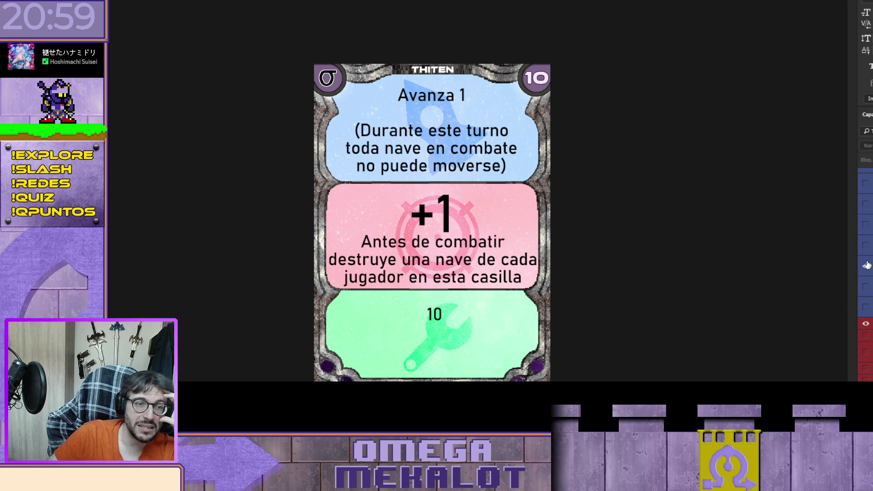
click(866, 266)
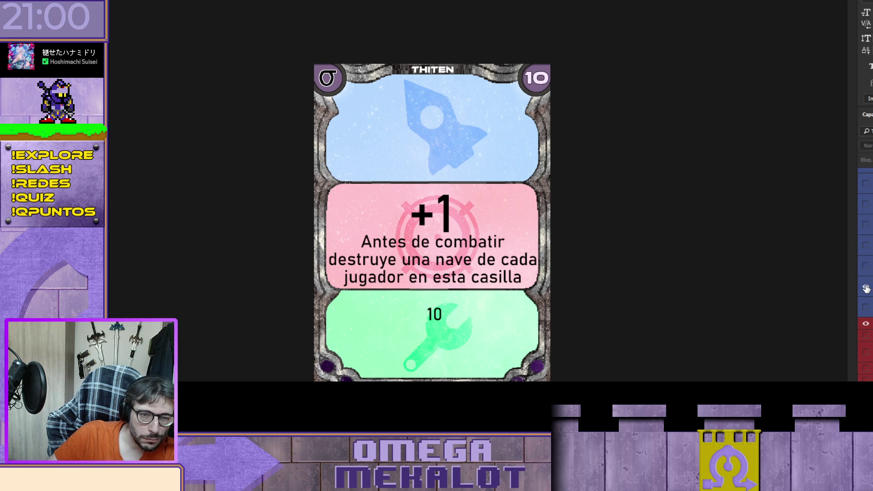
click(866, 288)
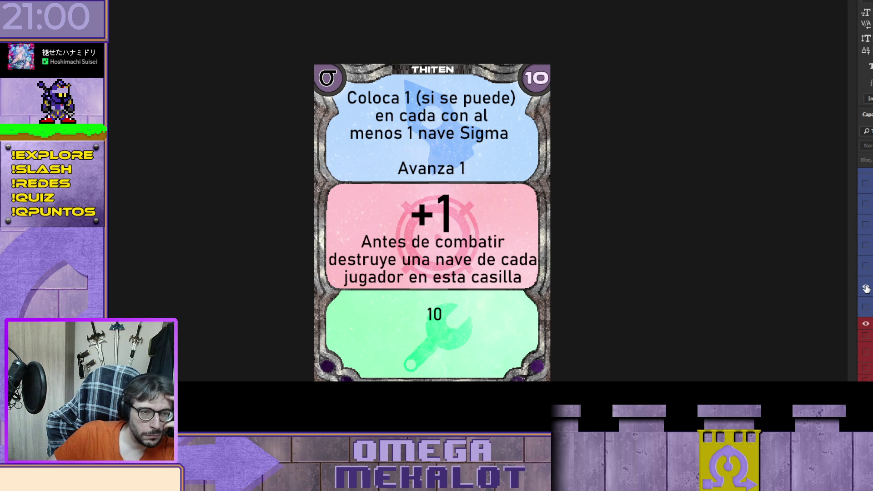
Cycle the blue panel through the Avanza 2, Coloca 1 and casilla especial vacía variants
click(865, 286)
click(866, 266)
click(866, 267)
click(865, 247)
click(866, 247)
click(866, 225)
click(866, 225)
click(865, 204)
click(866, 204)
click(866, 183)
click(866, 184)
Preview the Ejército Sigma, base Sigma and casilla especial variants, then hide them all to empty the blue panel
click(865, 277)
click(866, 256)
click(866, 277)
click(865, 257)
click(863, 230)
click(863, 230)
click(866, 214)
click(865, 214)
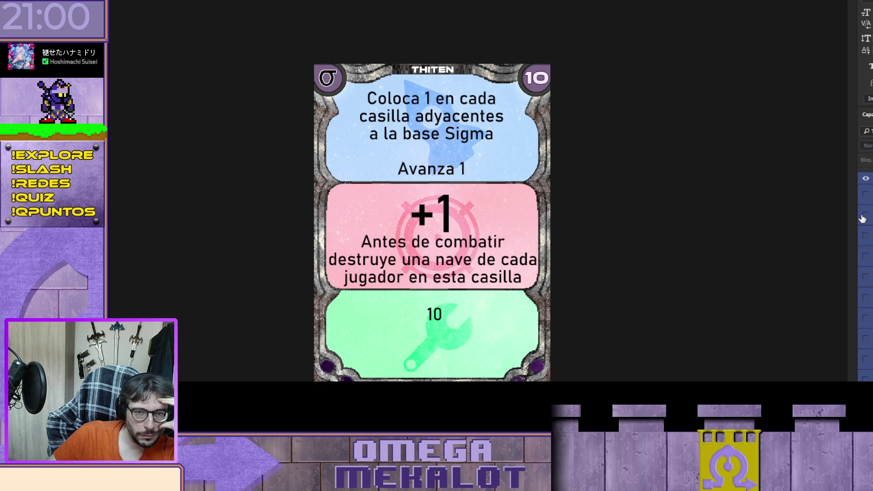
click(866, 195)
click(866, 195)
click(866, 215)
click(866, 215)
Briefly show casilla especial vacía, then show only the Azanza text in the blue panel
click(866, 237)
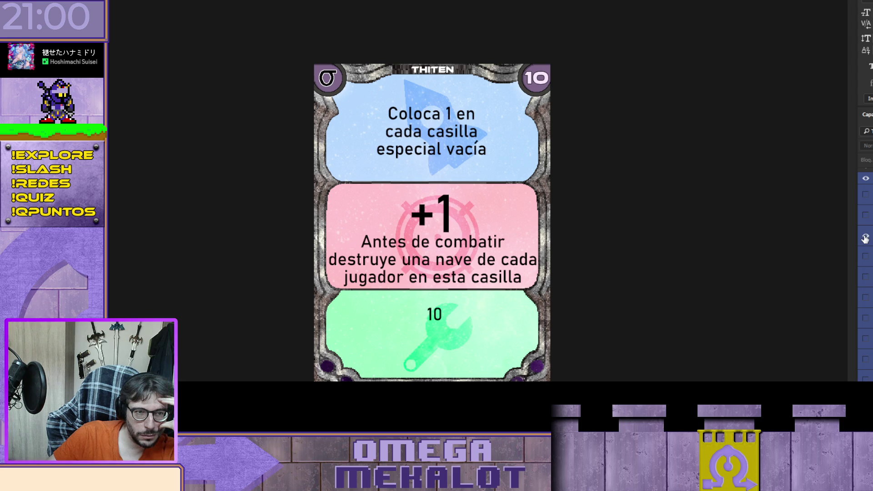
click(866, 239)
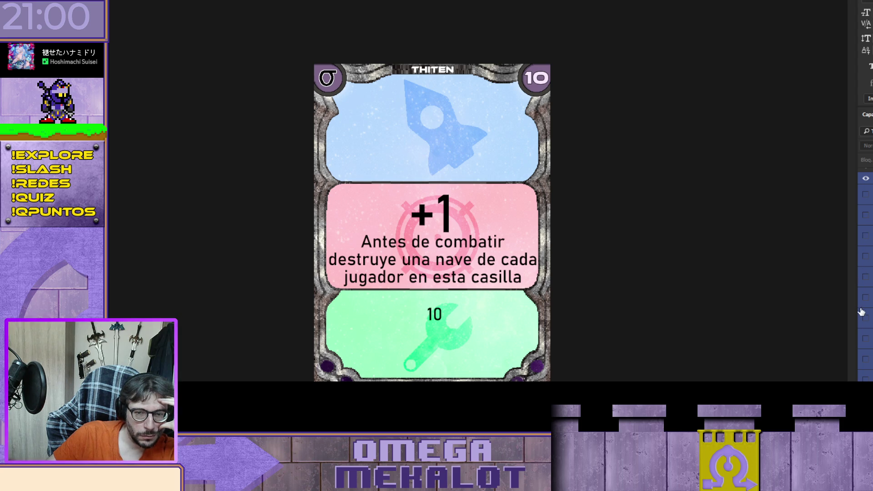
click(866, 367)
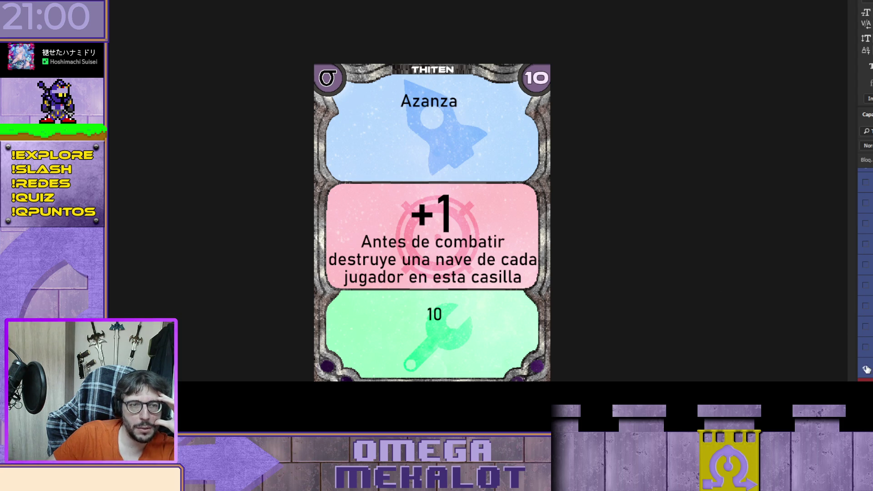
click(454, 102)
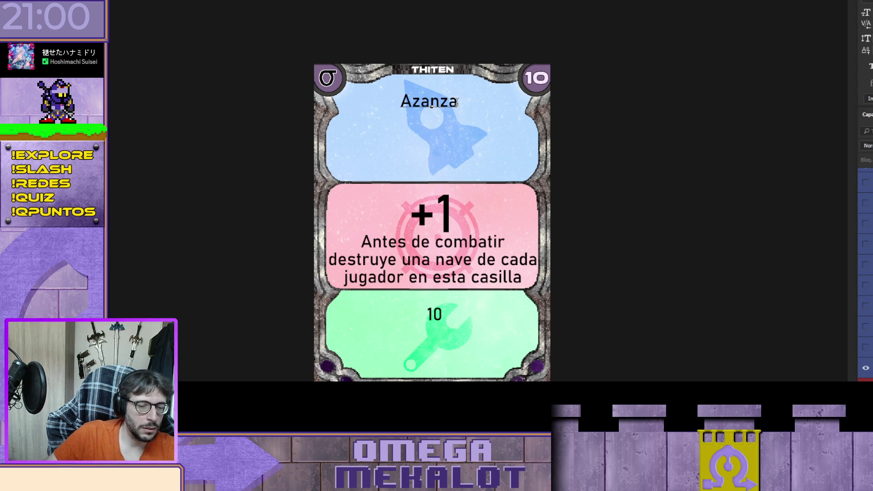
Add ' 3' after 'Azanza' so the blue panel reads 'Azanza 3', and commit it
text(3)
key(BackSpace)
key(BackSpace)
text(3)
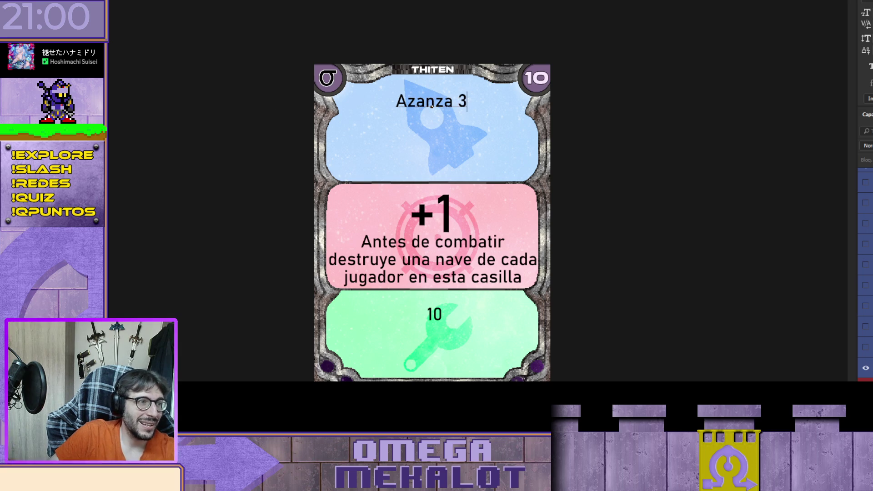
key(ctrl+Return)
Move 'Azanza 3' lower in the blue panel, then select the green panel's '10' for replacing
key(shift+Down)
key(shift+Down)
key(shift+Down)
key(shift+Down)
key(shift+Down)
key(shift+Down)
key(shift+Down)
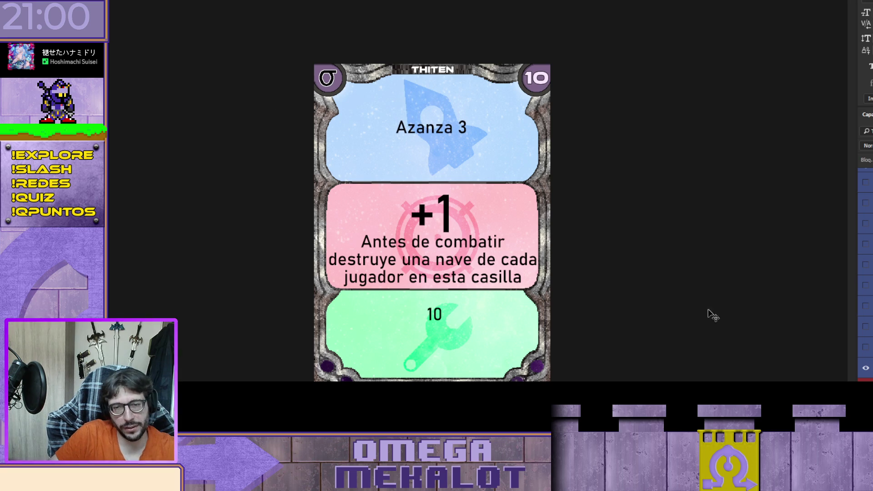
scroll(866, 273, down, 2)
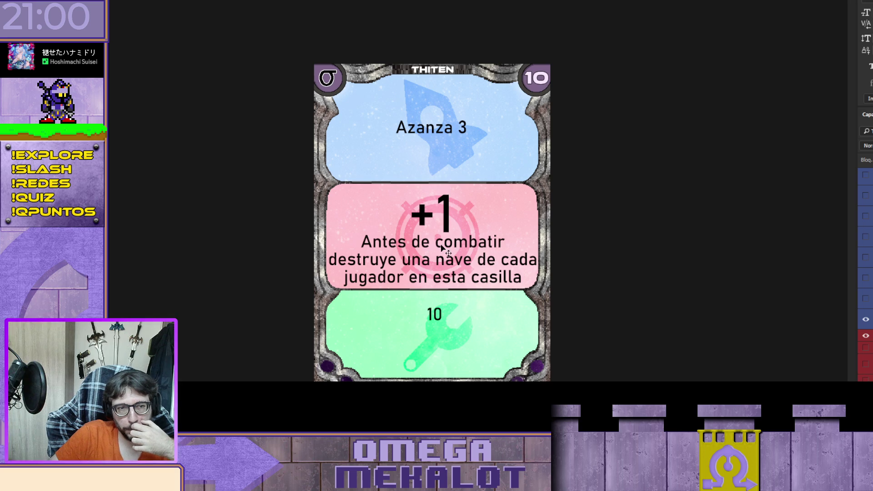
scroll(866, 273, down, 3)
scroll(866, 273, down, 2)
scroll(866, 273, down, 2)
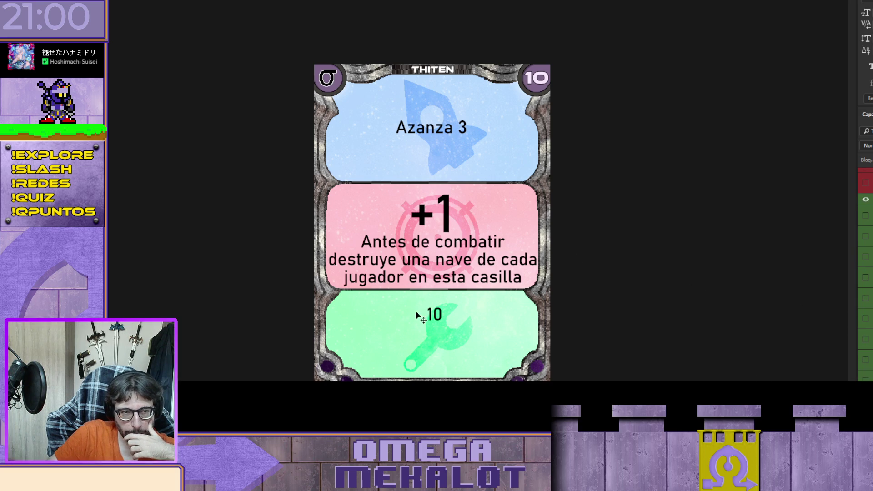
double_click(439, 314)
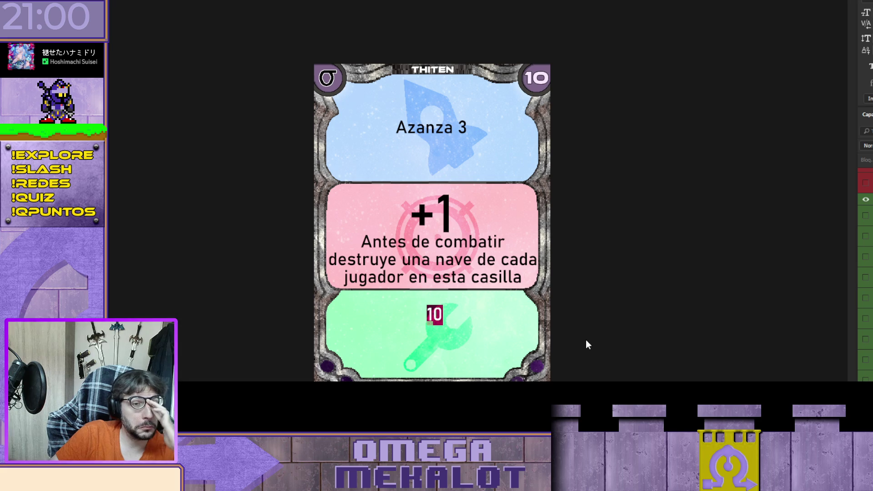
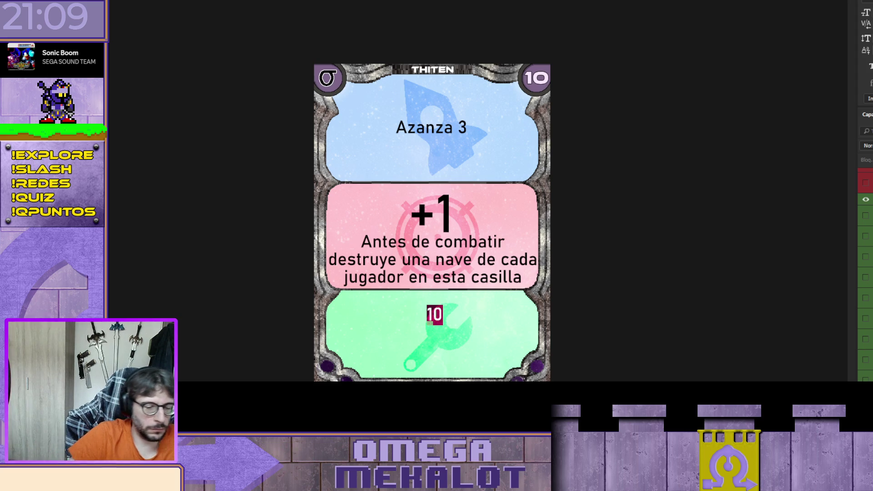
Type 'Las naves que no hayan estado en combate este turno Avanza 2' in the green box
text(Las naves que no has)
key(BackSpace)
text(n)
key(BackSpace)
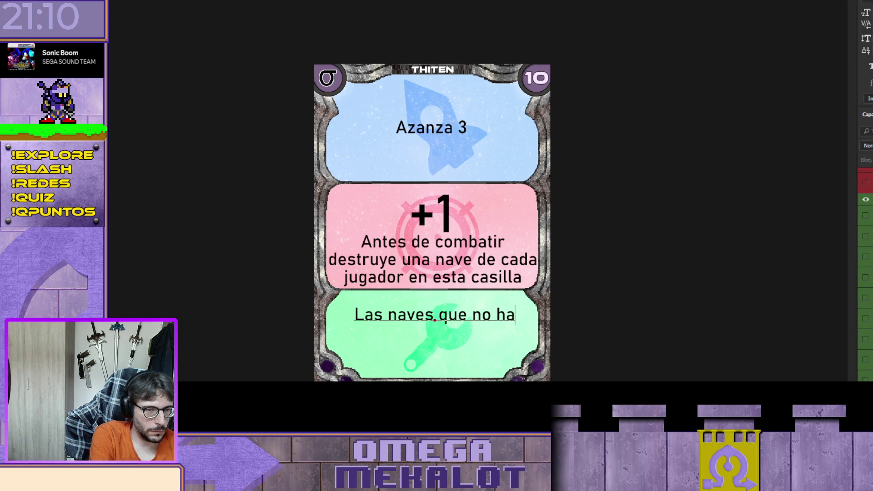
text(yan)
text( combatido)
key(BackSpace)
key(BackSpace)
key(BackSpace)
key(BackSpace)
key(BackSpace)
key(BackSpace)
key(BackSpace)
key(BackSpace)
key(BackSpace)
text(estado en combate este turno)
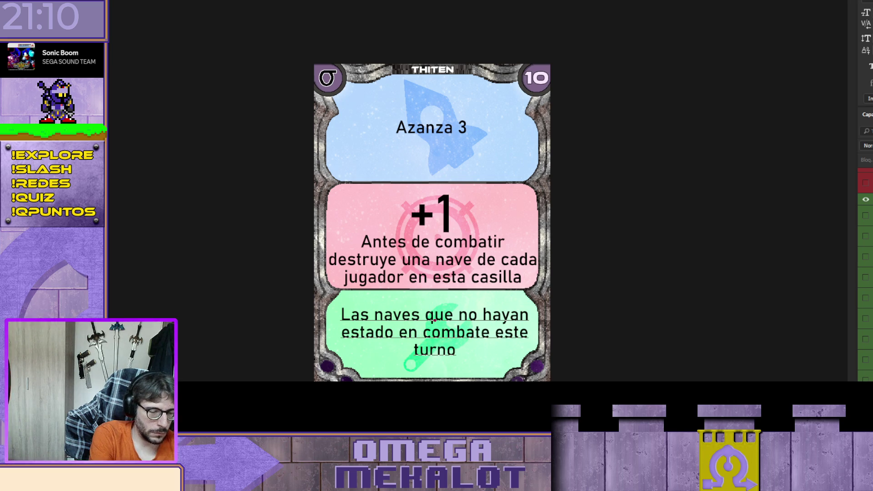
text( Avan)
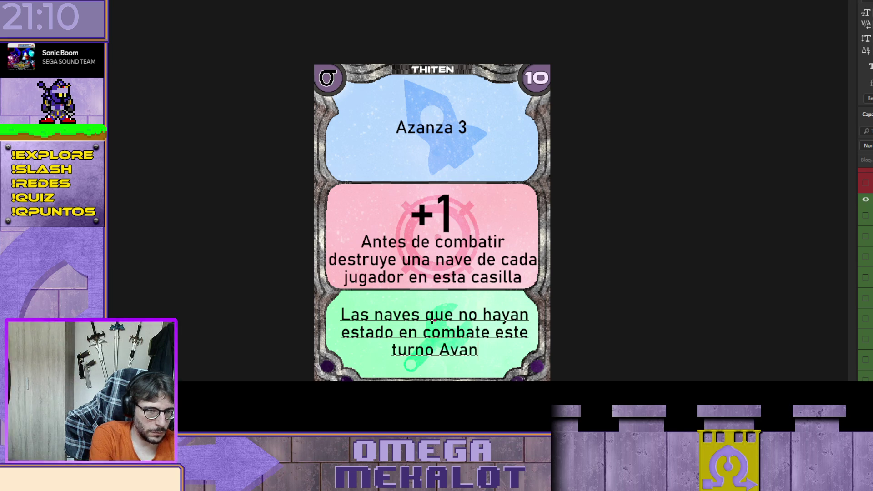
text(za)
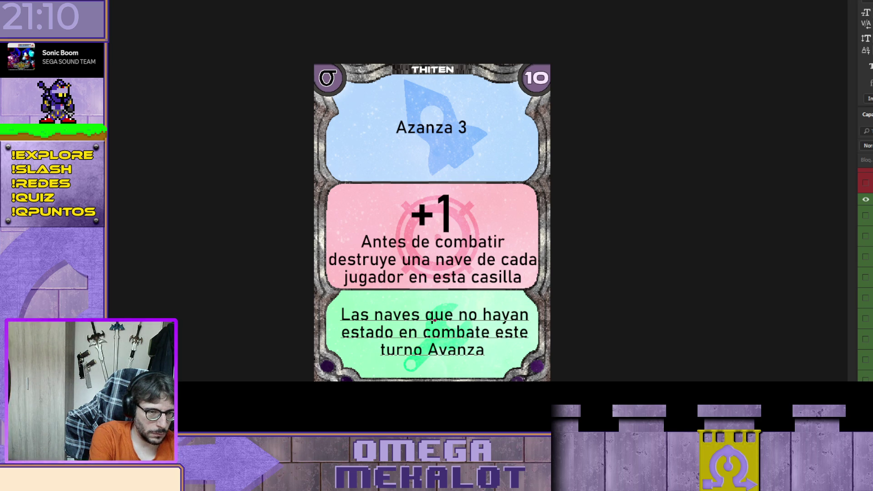
text( 2)
Add 'sin entrar en combate' on a new line, commit the text and nudge it upward
key(Return)
text(Sin)
key(BackSpace)
key(BackSpace)
key(BackSpace)
text(sin entrar en combate)
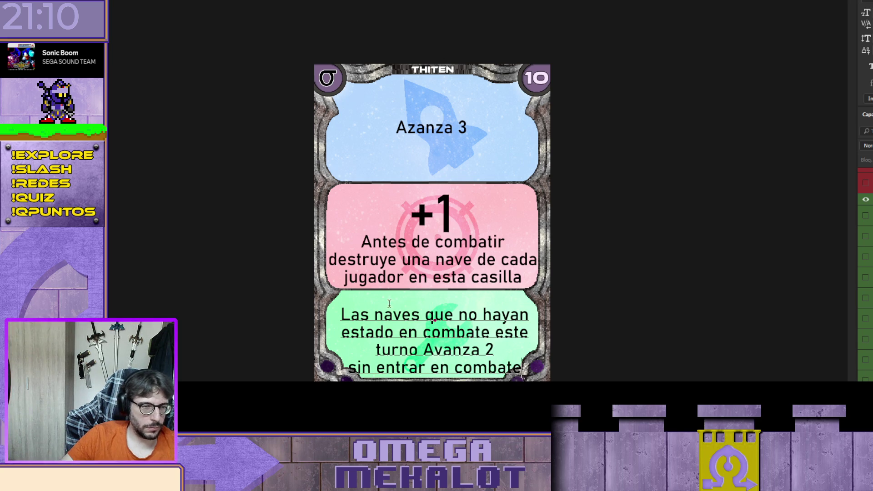
key(ctrl+Return)
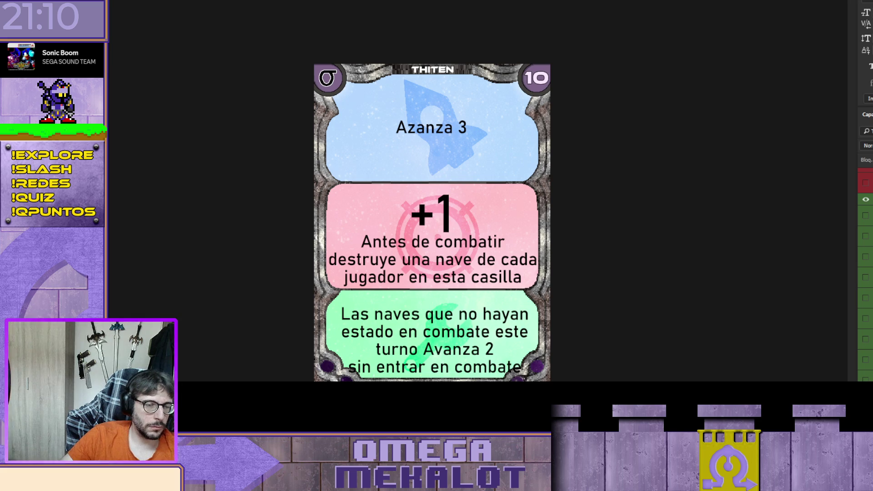
key(Up)
key(Up)
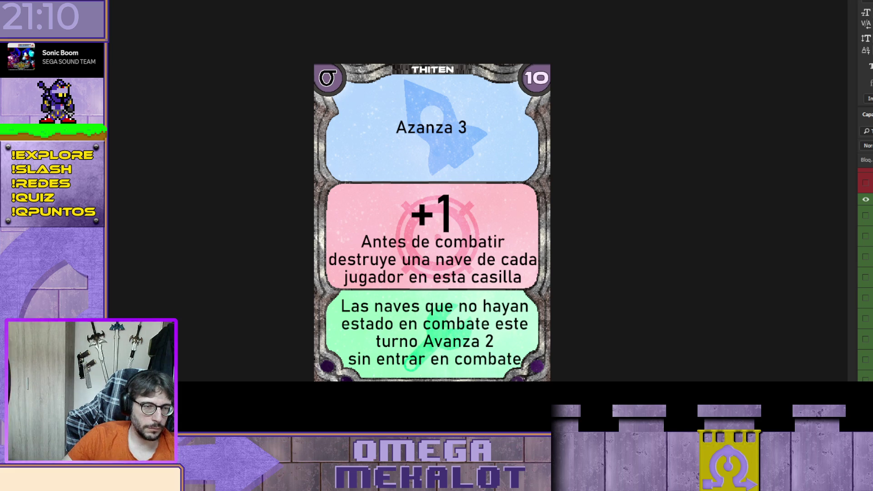
Shift the green text left and join 'sin entrar en combate' onto the 'Avanza 2' line
key(Left)
key(Left)
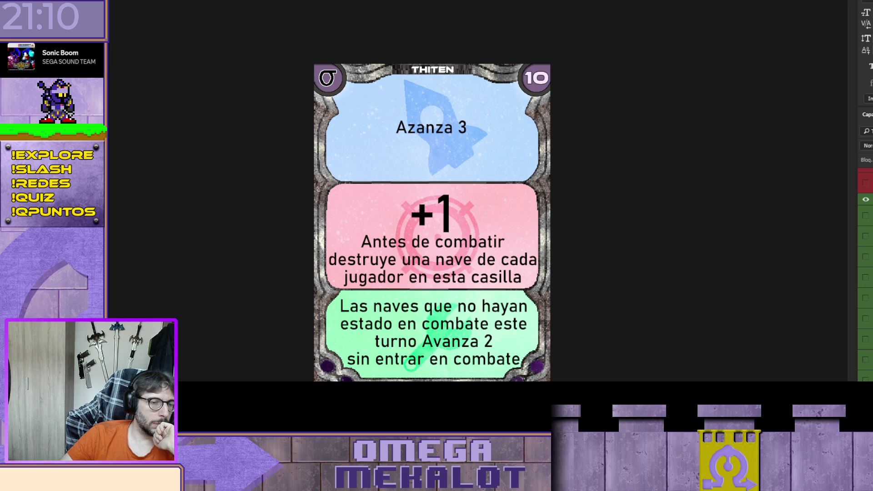
double_click(489, 342)
key(Delete)
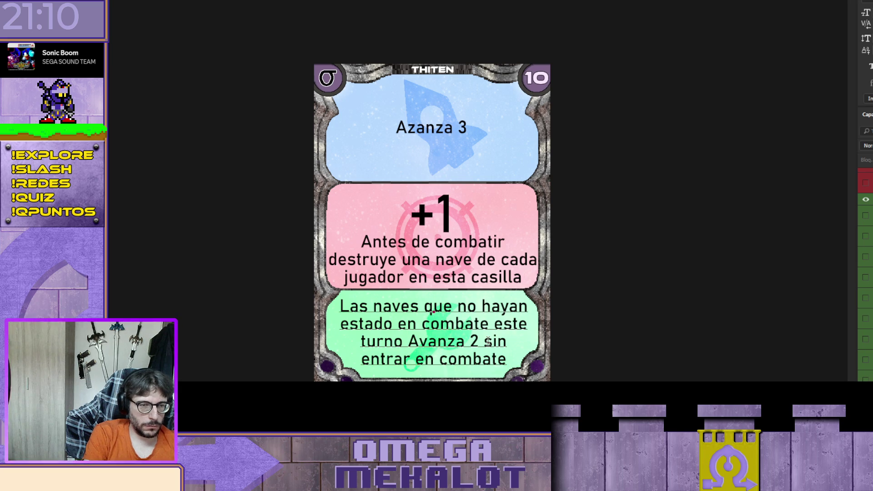
key(ctrl+Return)
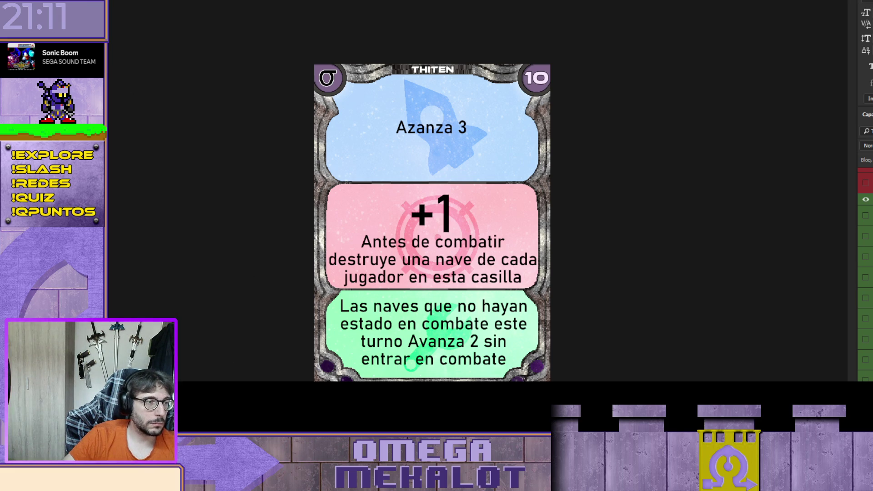
key(ctrl+Tab)
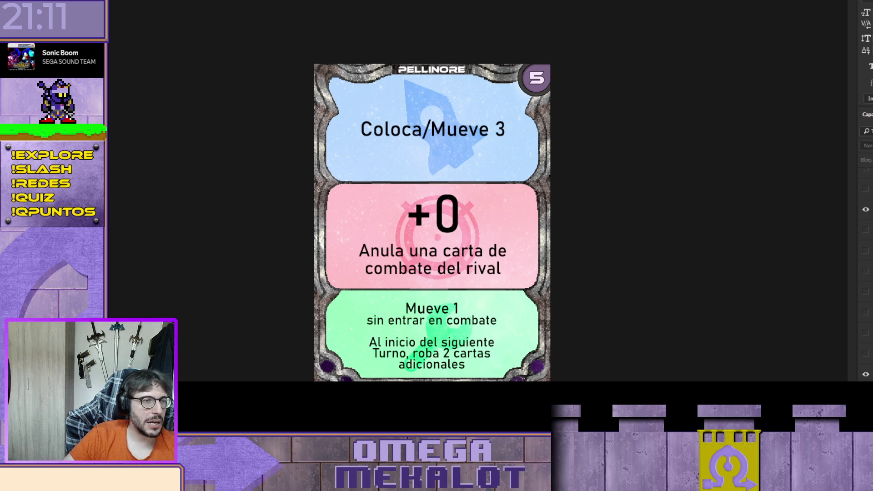
Switch from the Pellinore card to the AVATRON logo document
key(ctrl+Tab)
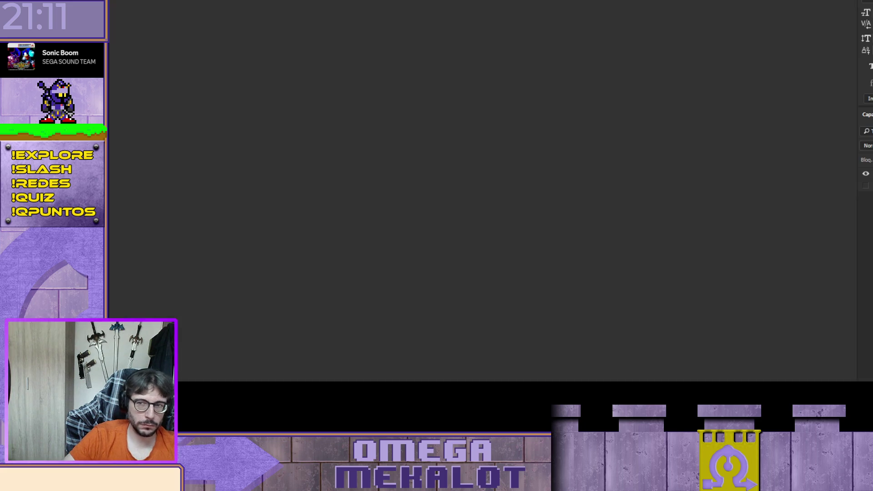
Switch back to the Thiten card document
key(ctrl+Tab)
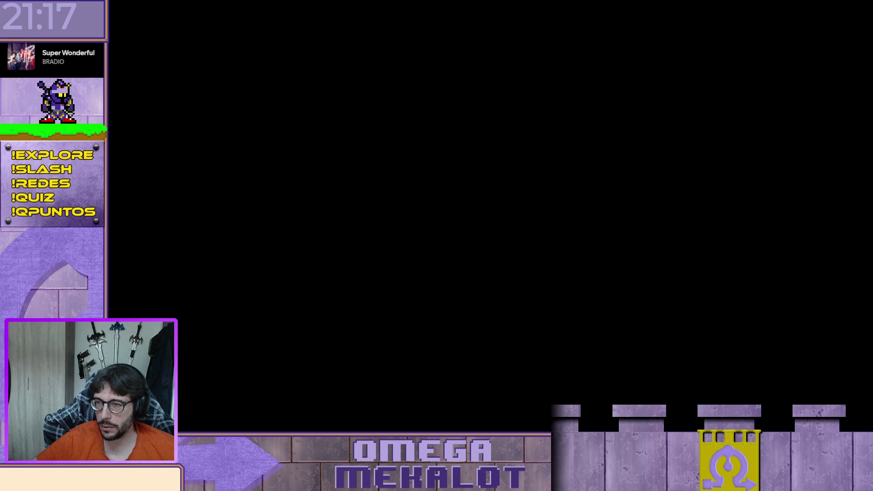
Orbit and zoom the camera to view the Conquista Espacial boards from several angles
scroll(751, 167, down, 3)
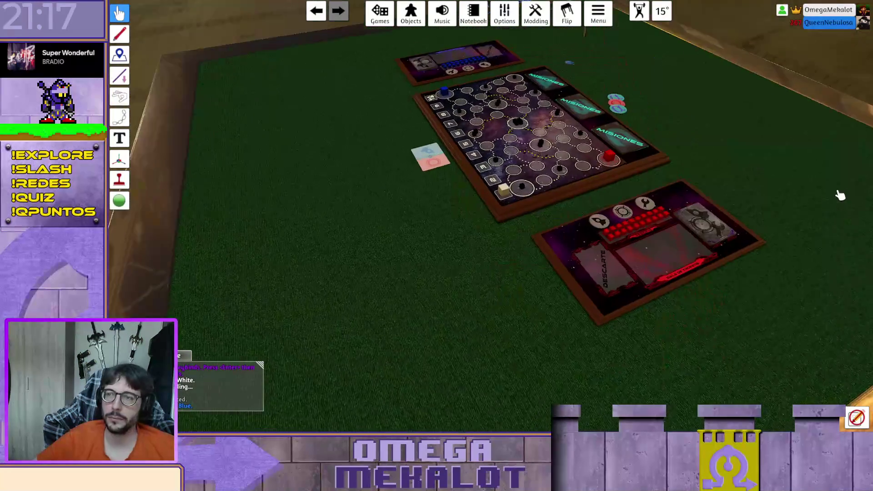
key(space)
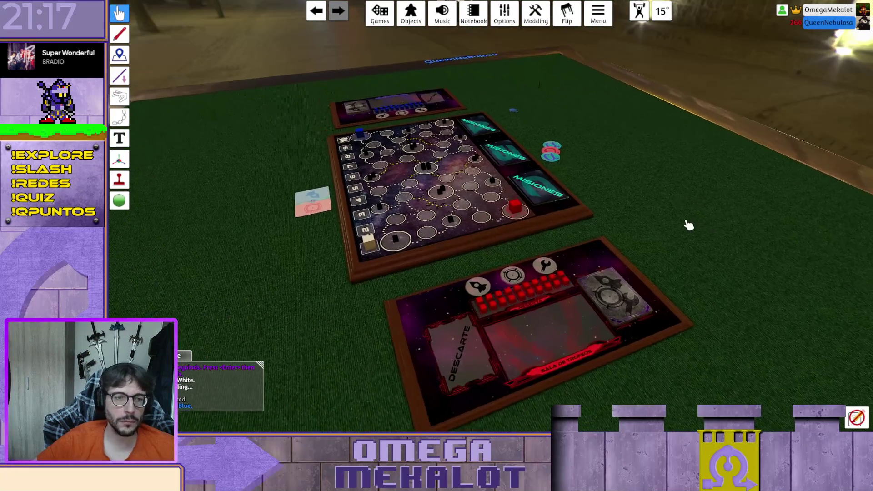
key(e)
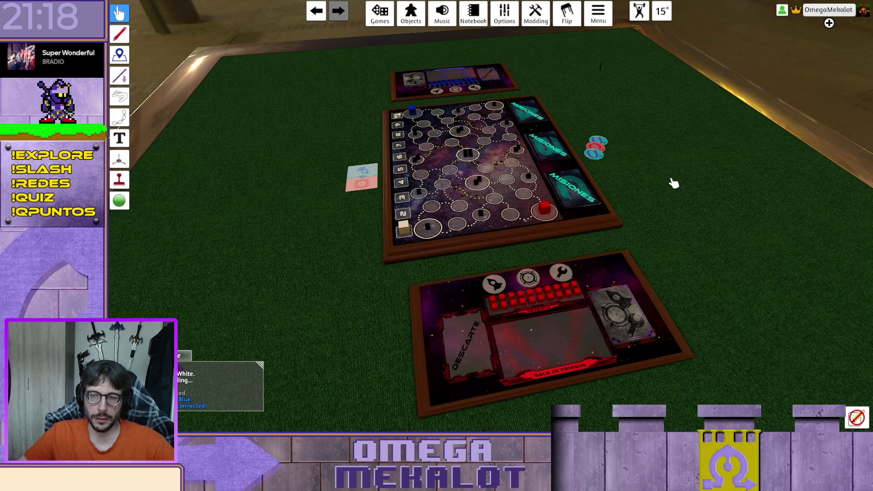
scroll(663, 187, down, 5)
scroll(655, 187, down, 2)
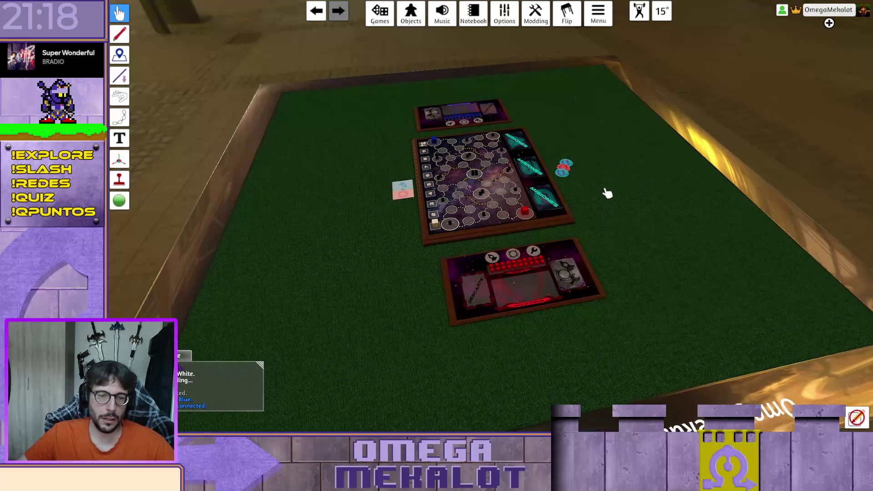
drag(607, 193, 687, 199)
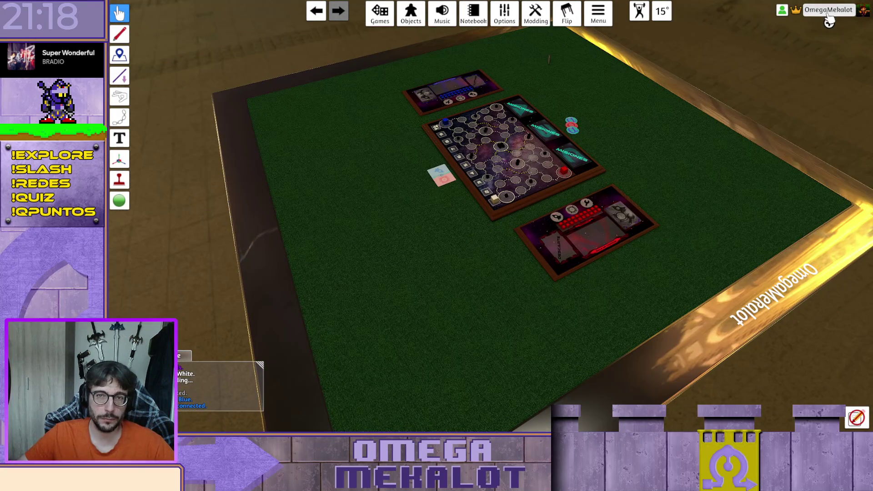
scroll(702, 241, up, 2)
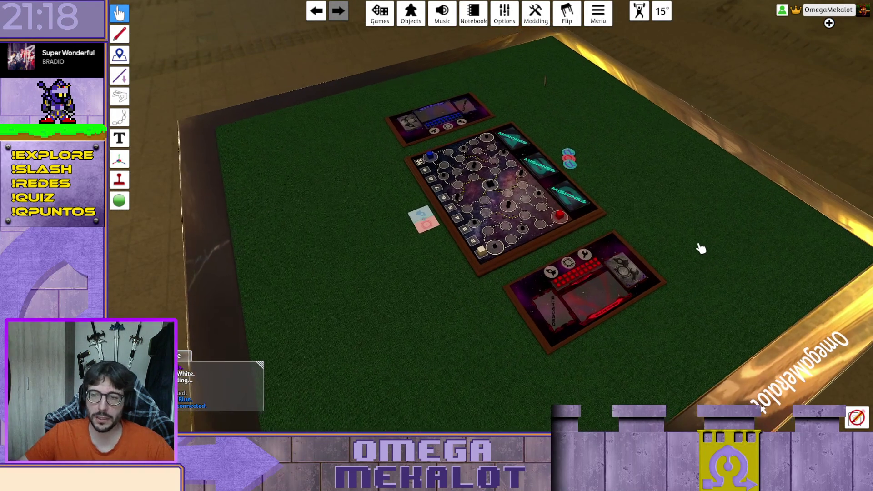
scroll(701, 255, up, 2)
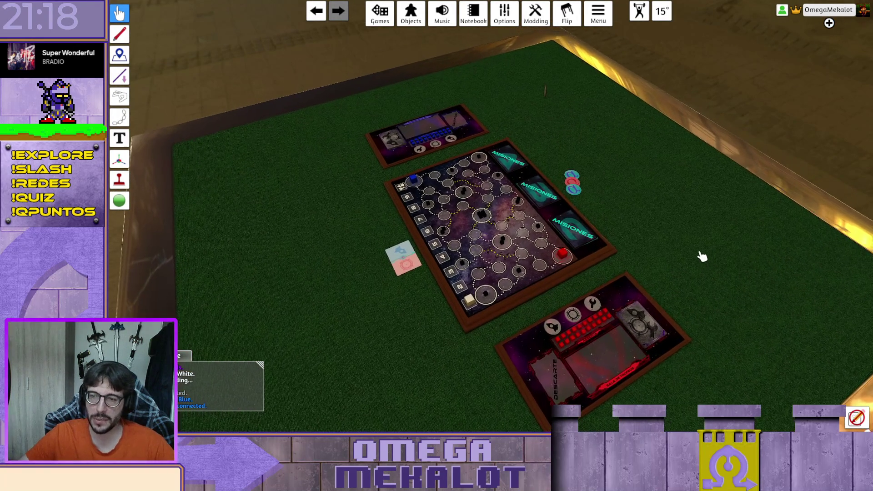
scroll(705, 218, down, 3)
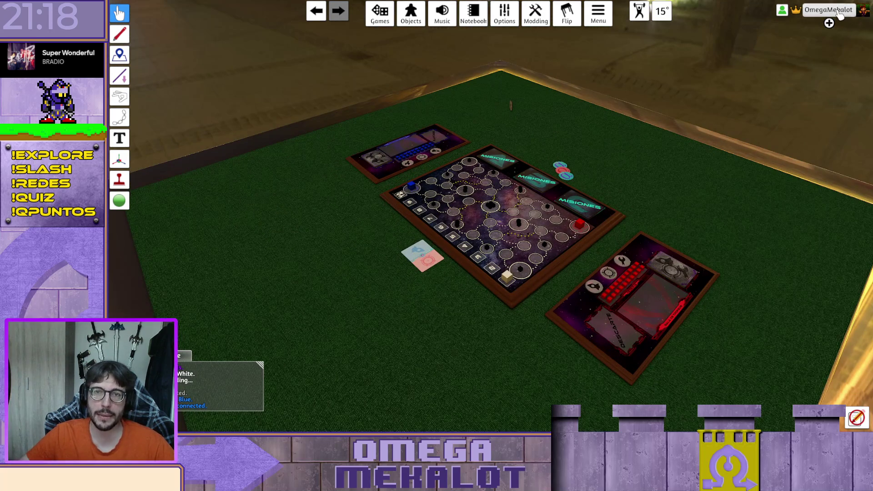
Change your seat colour to Red
click(841, 15)
click(828, 20)
click(419, 404)
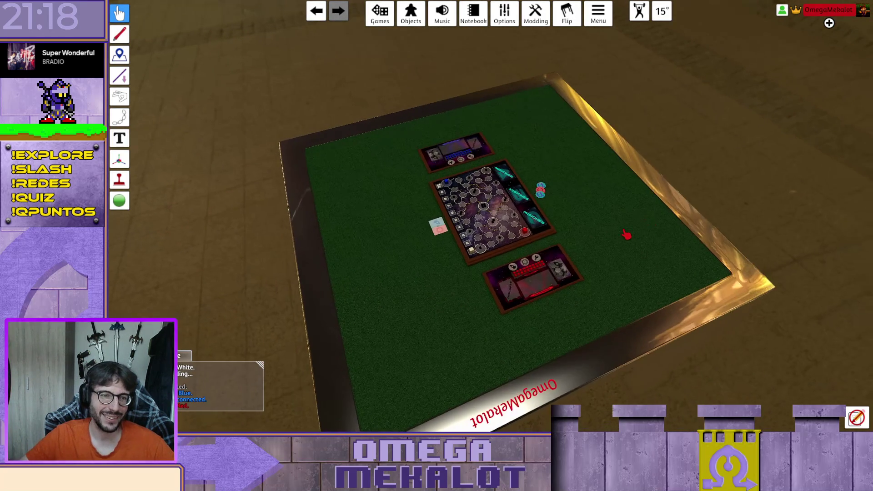
scroll(627, 235, up, 5)
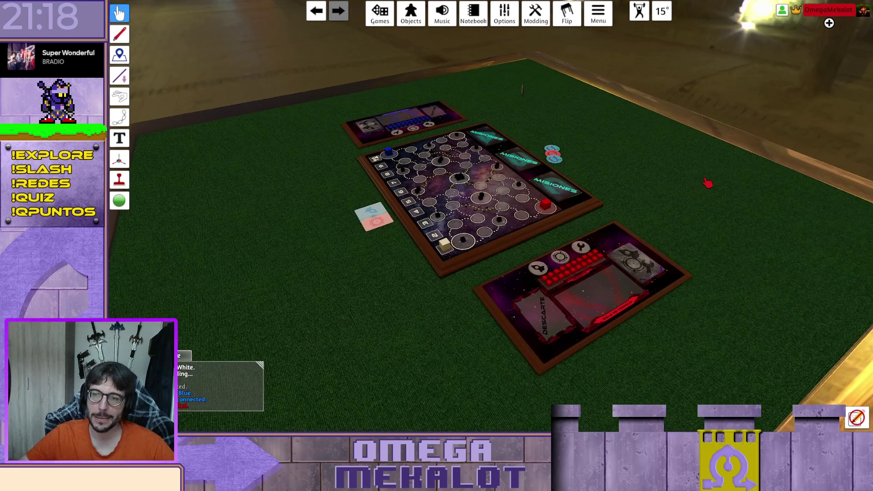
scroll(673, 193, down, 3)
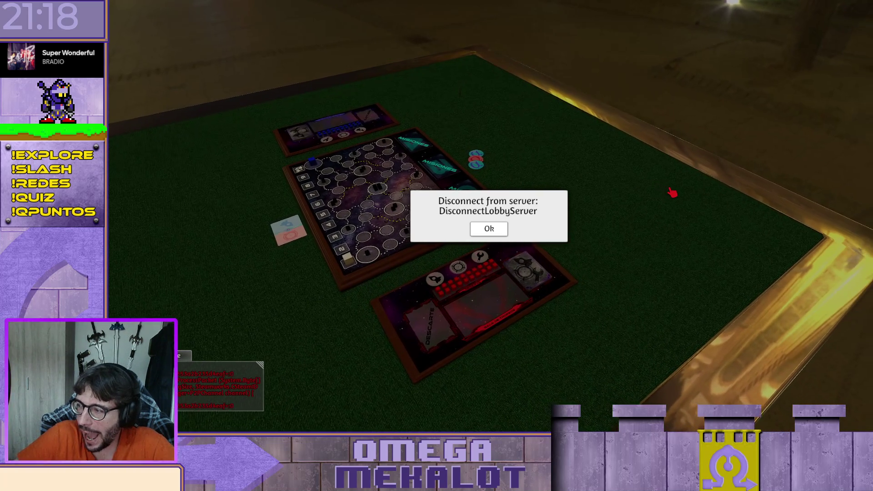
Dismiss the disconnect notice, host a multiplayer server and create a new game with an empty table
click(493, 232)
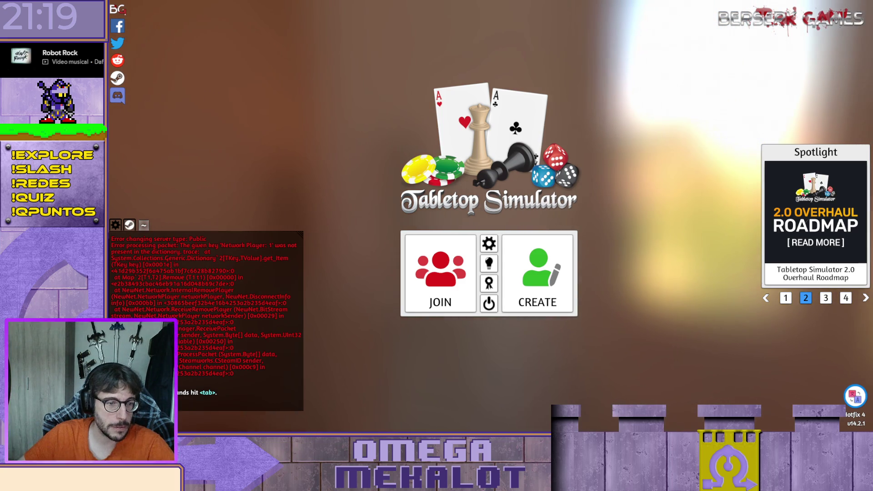
click(538, 273)
click(508, 200)
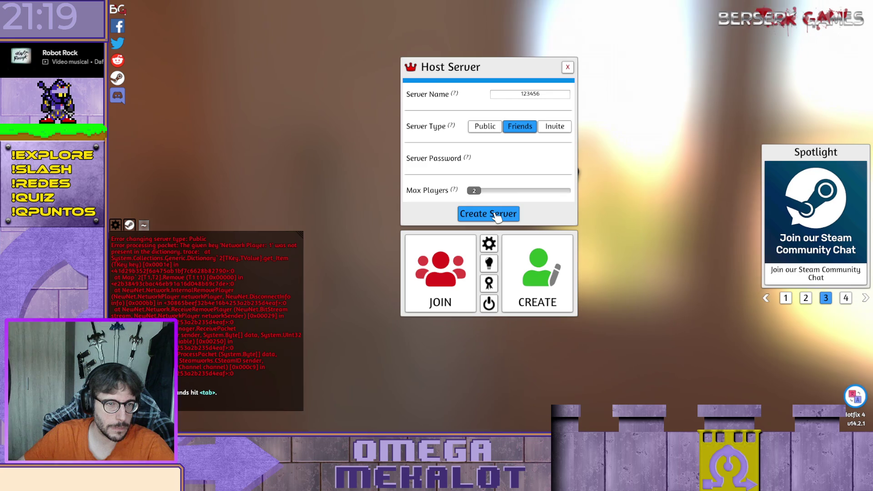
click(498, 214)
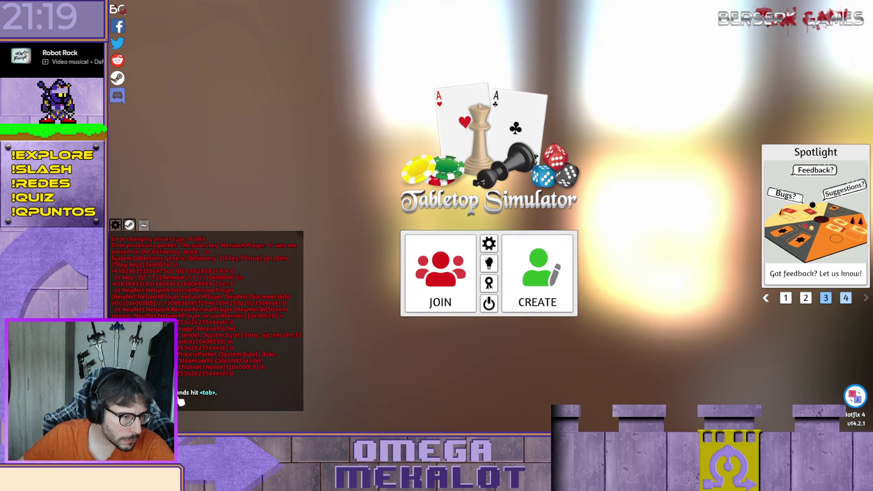
click(566, 268)
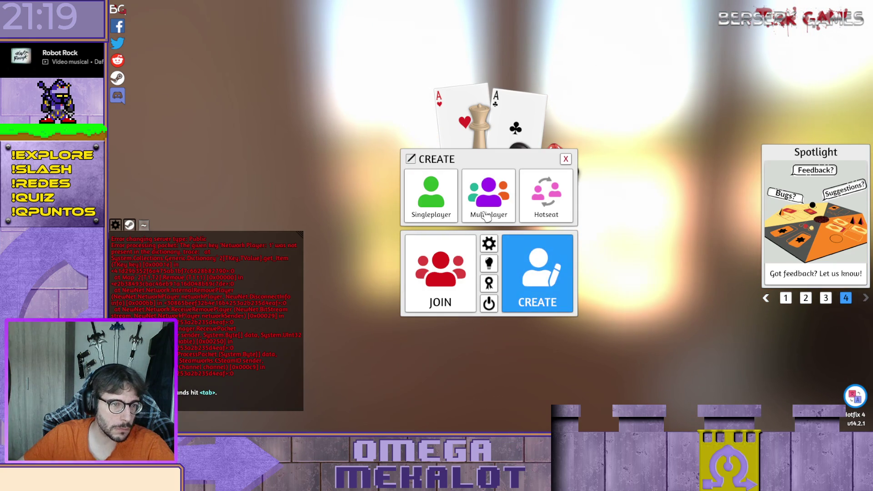
click(439, 195)
click(676, 92)
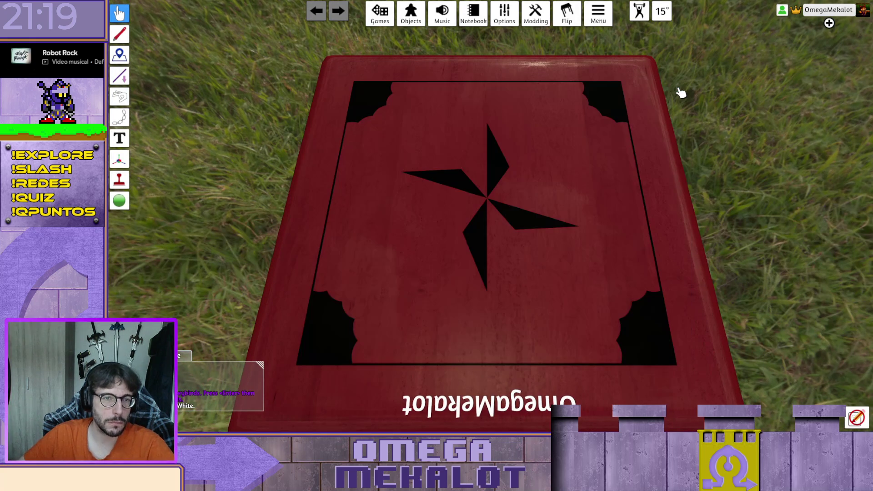
Load the Conquista_Espacial save from the game library
click(384, 21)
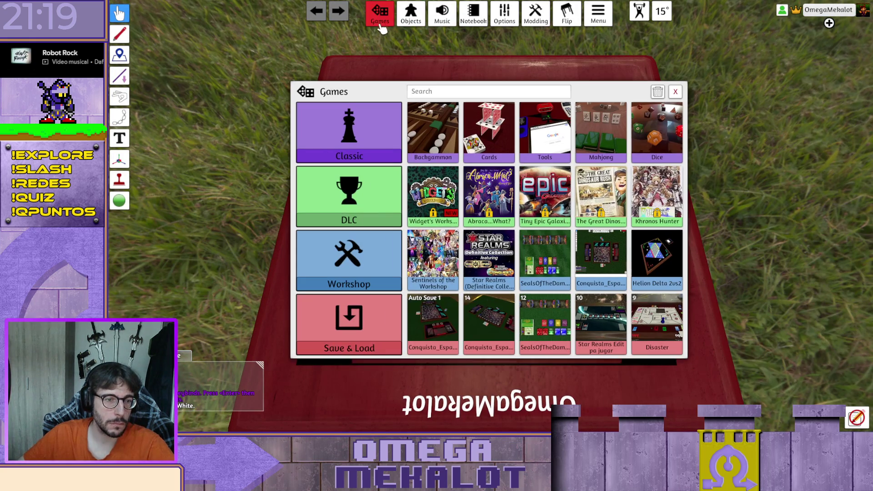
click(482, 321)
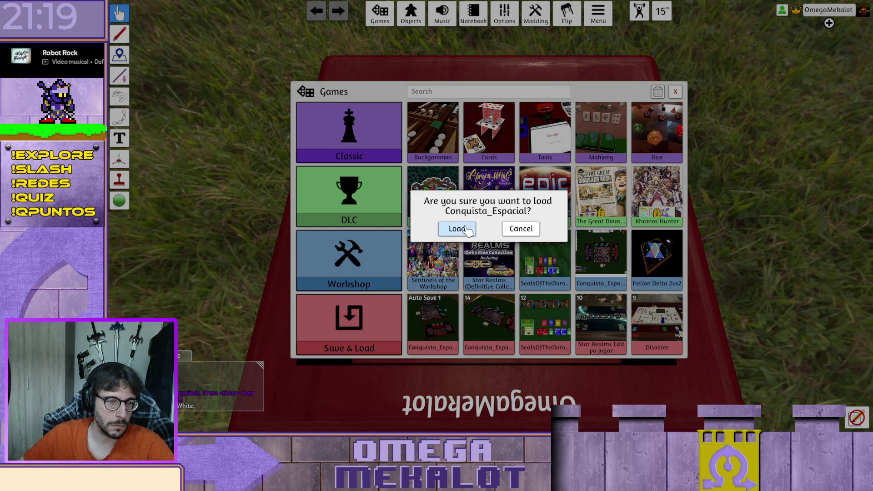
click(458, 229)
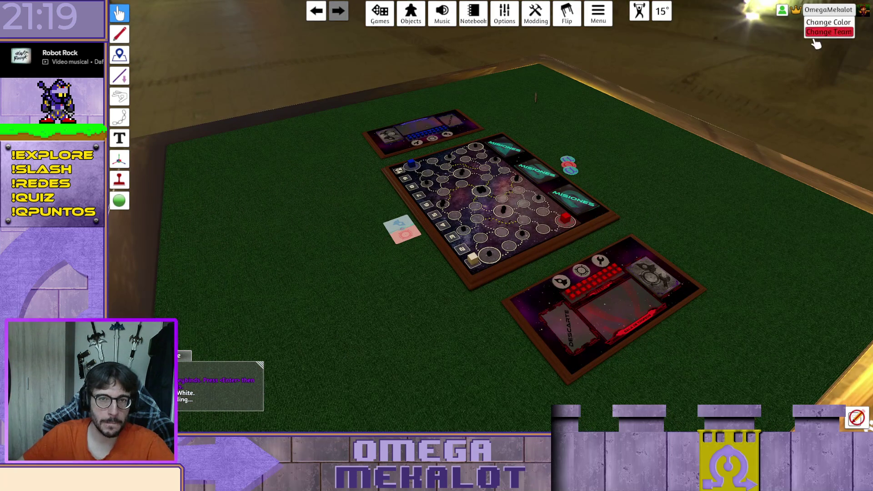
Change your seat colour to Red
click(828, 9)
click(828, 25)
click(413, 402)
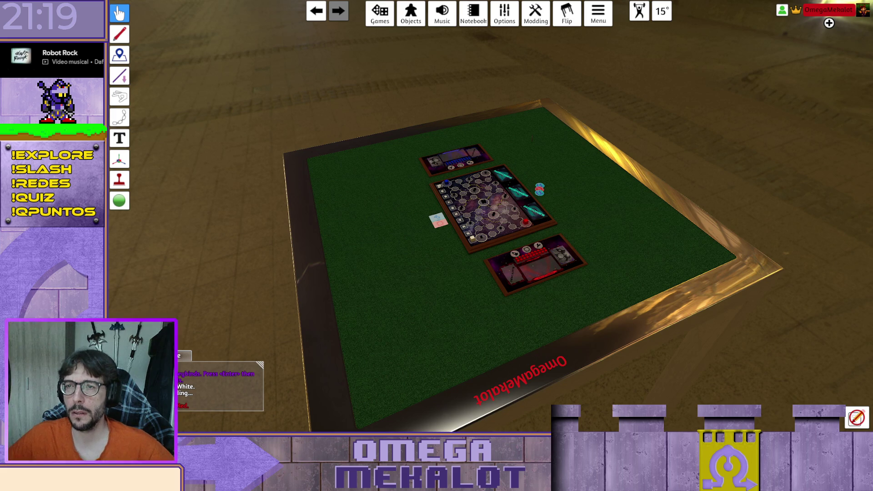
Zoom in on the table, then load the Classic Chess game from the library
scroll(540, 263, up, 1)
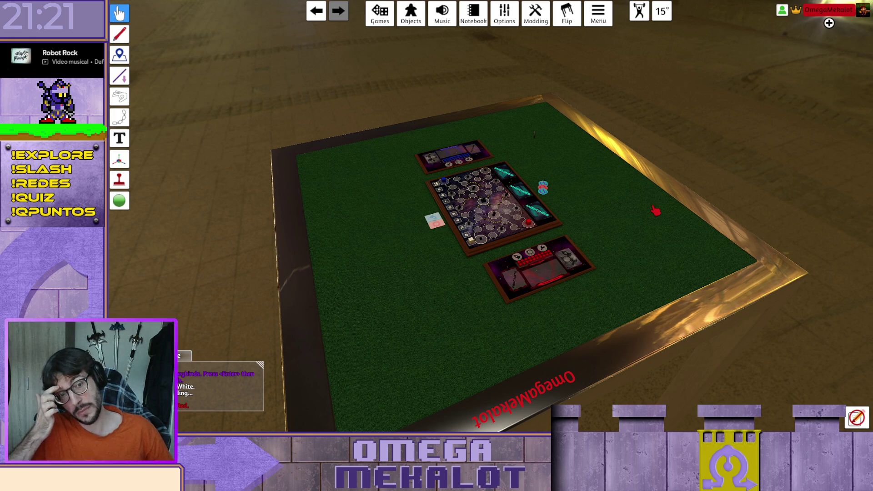
scroll(655, 210, up, 2)
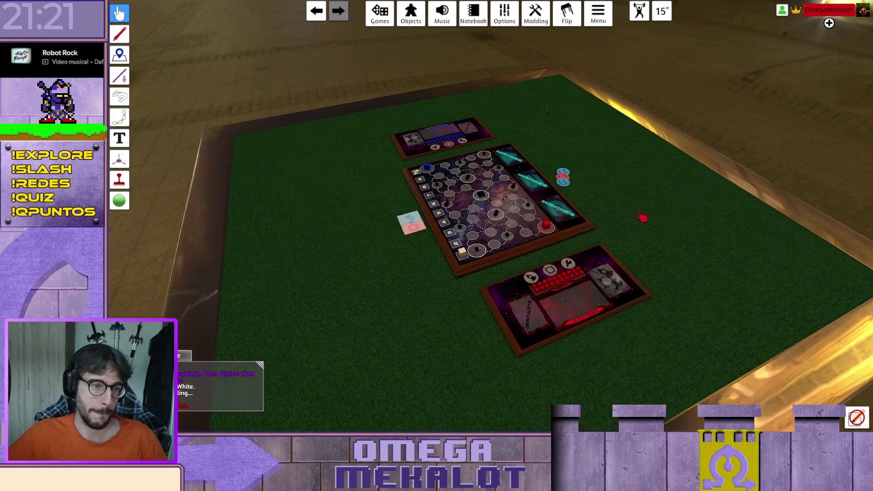
scroll(637, 214, up, 2)
scroll(659, 182, up, 2)
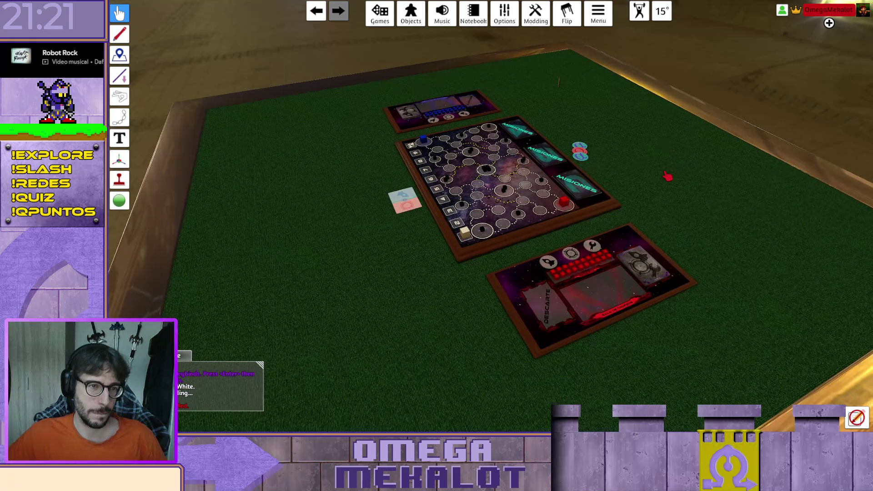
scroll(692, 162, up, 2)
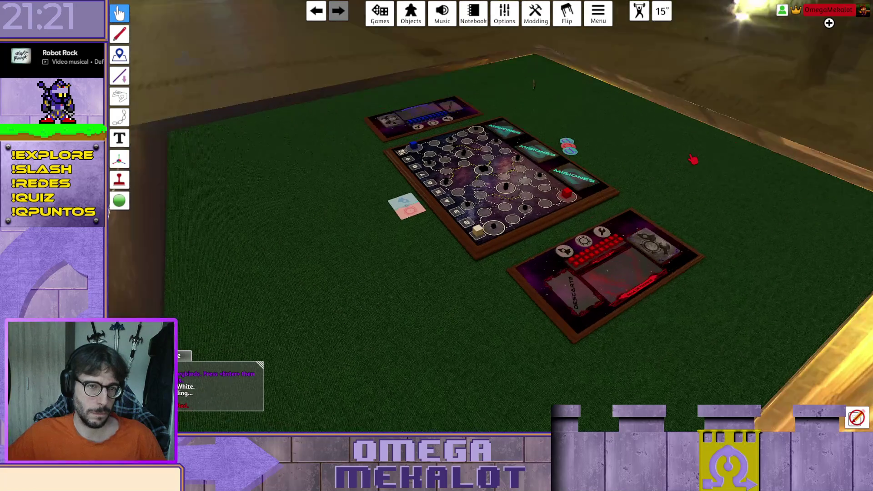
scroll(682, 182, up, 2)
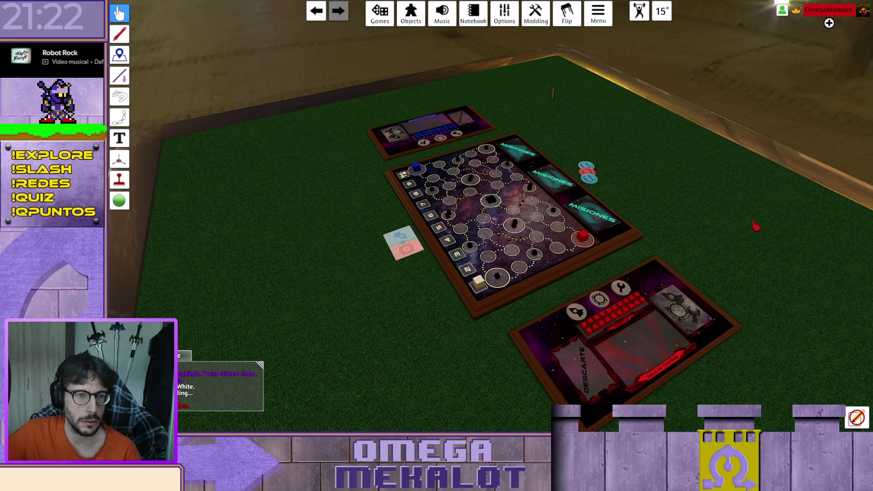
click(373, 12)
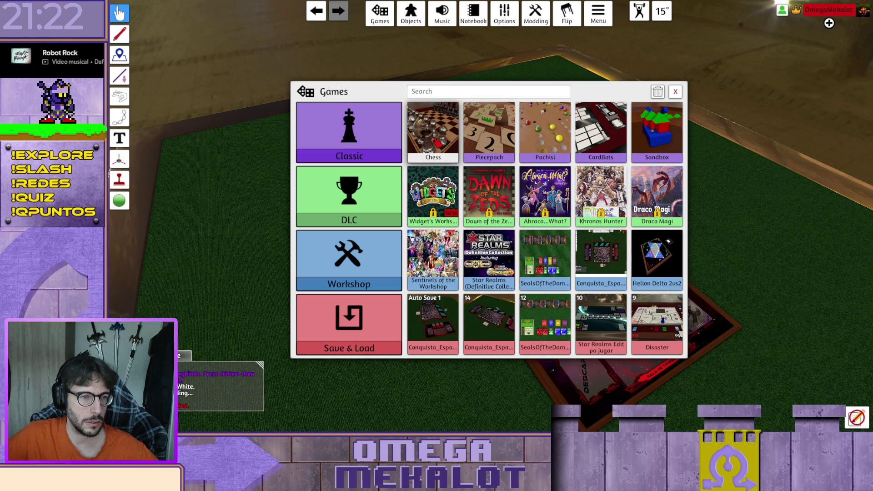
click(433, 132)
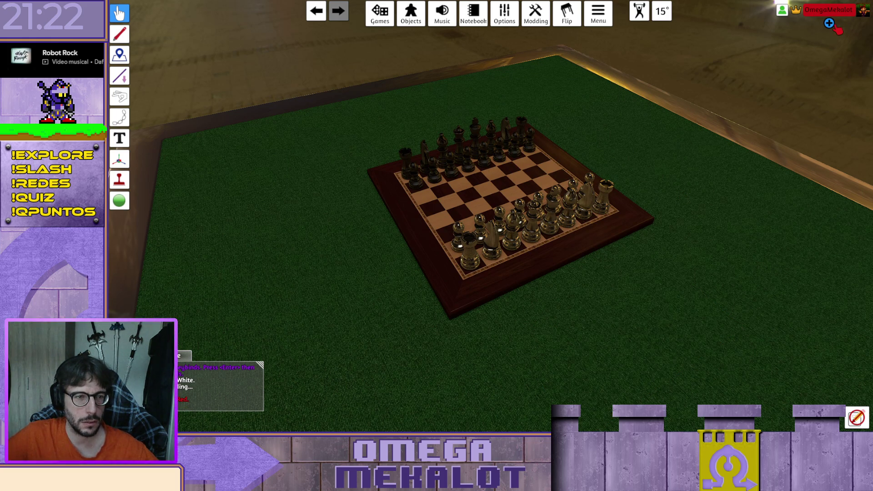
Leave the Chess table and exit to the main menu
scroll(649, 220, down, 3)
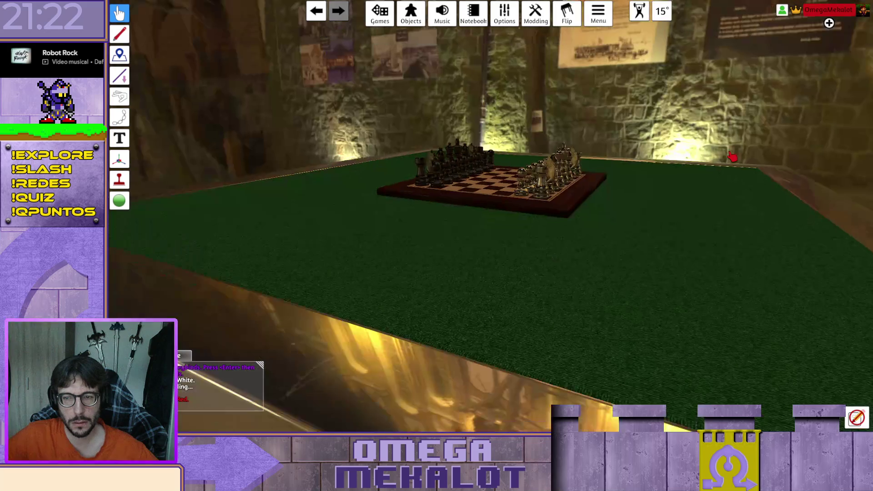
scroll(733, 157, up, 3)
scroll(692, 213, down, 3)
scroll(605, 224, up, 5)
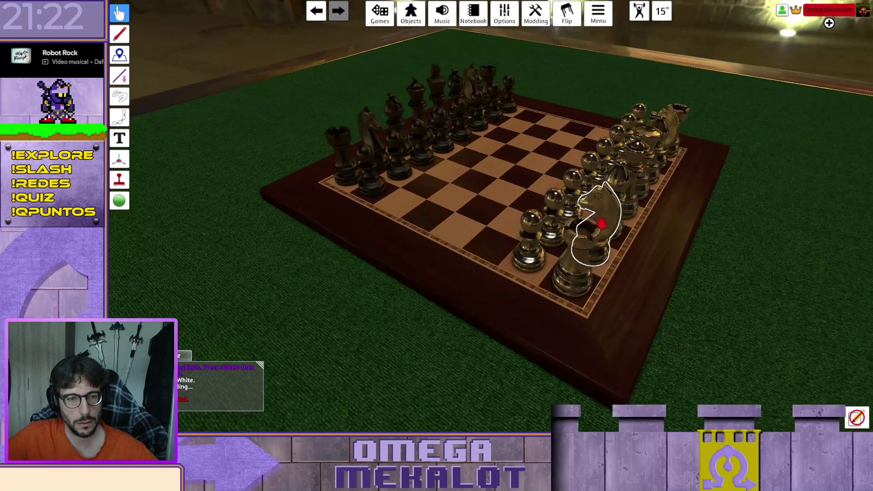
scroll(607, 183, down, 2)
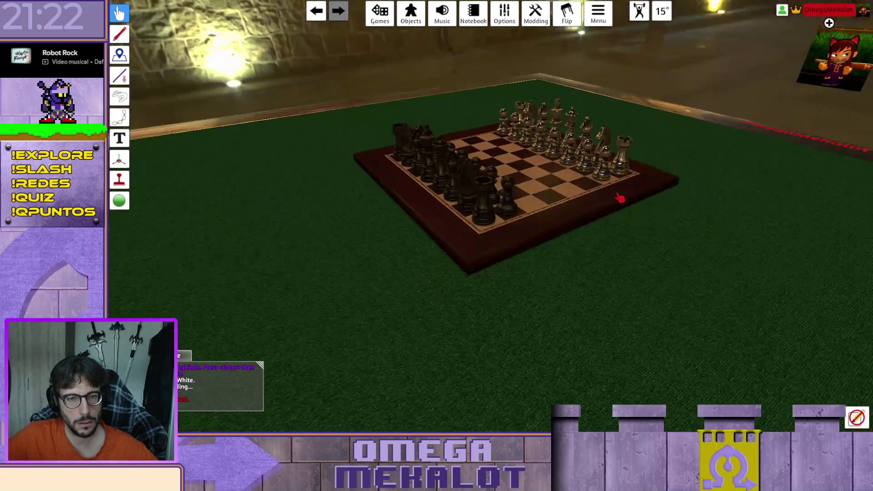
scroll(620, 197, up, 3)
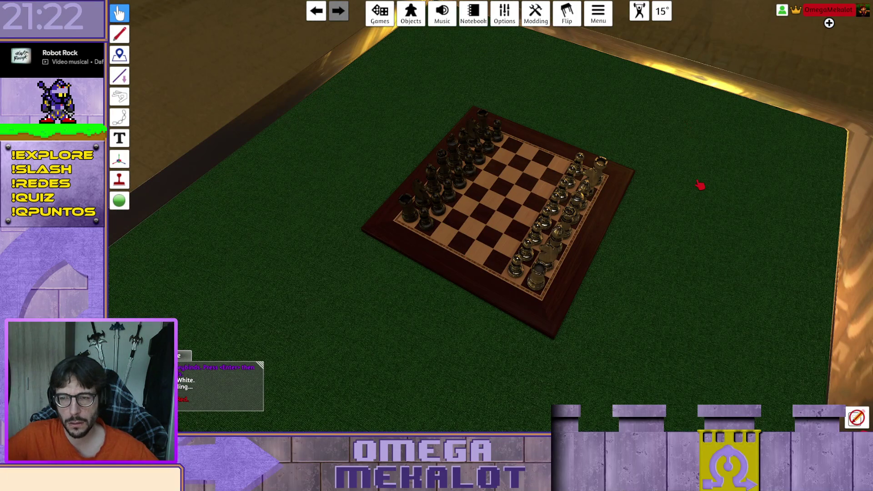
key(Escape)
click(493, 265)
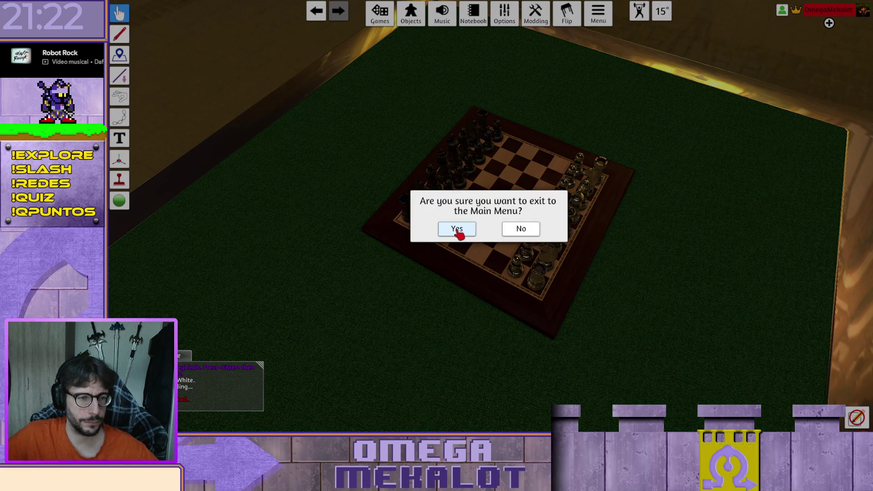
click(456, 229)
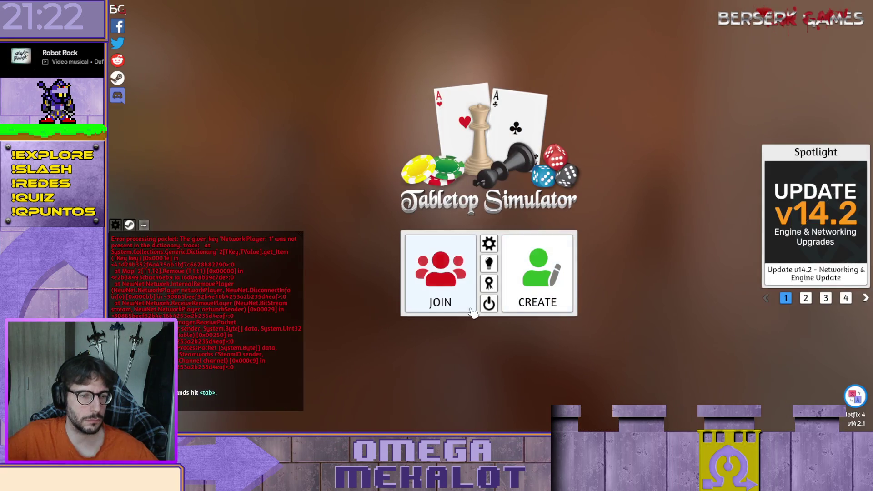
Quit and relaunch Tabletop Simulator, then host a new multiplayer server
click(489, 303)
click(466, 230)
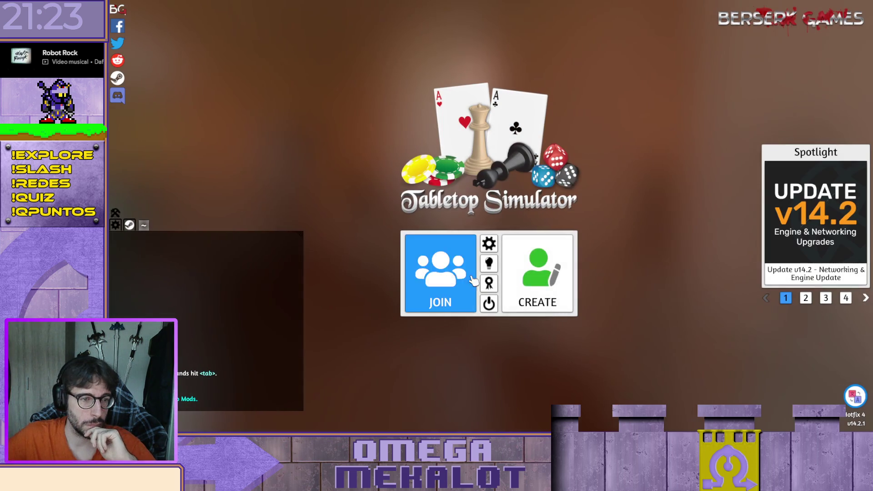
click(538, 273)
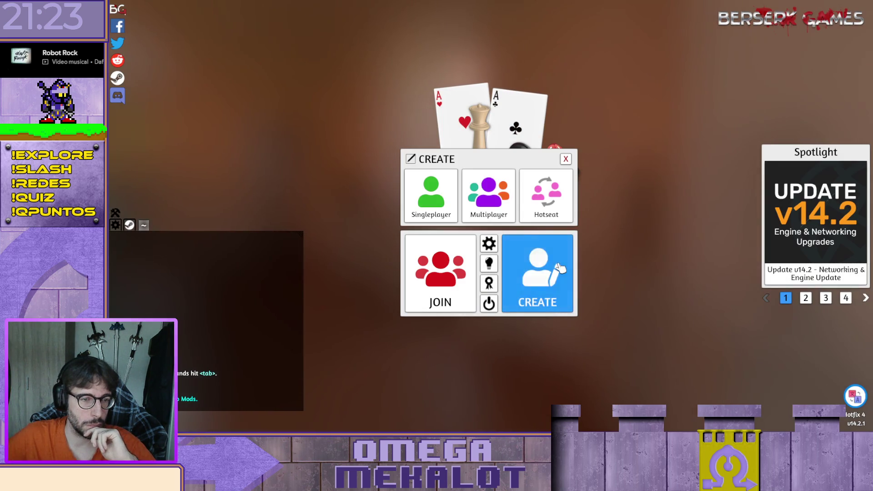
click(488, 195)
click(489, 216)
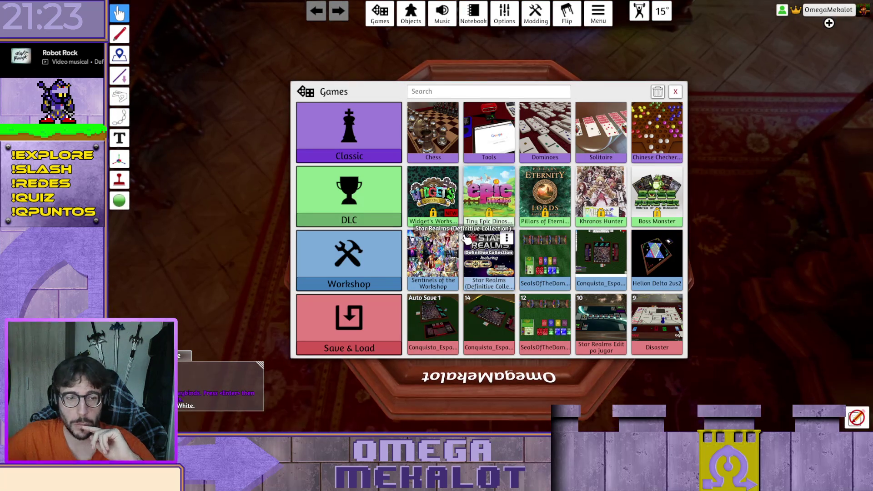
Load the Conquista_Espacial save and tilt the camera over the table
click(490, 332)
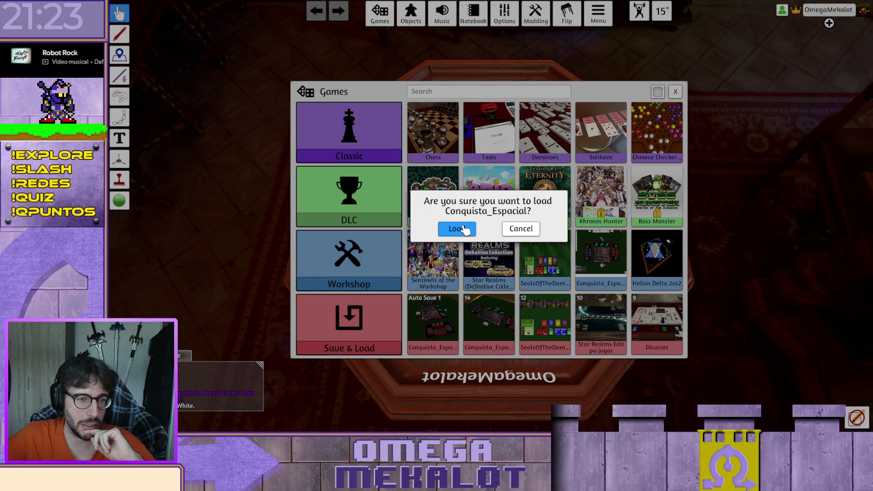
key(Return)
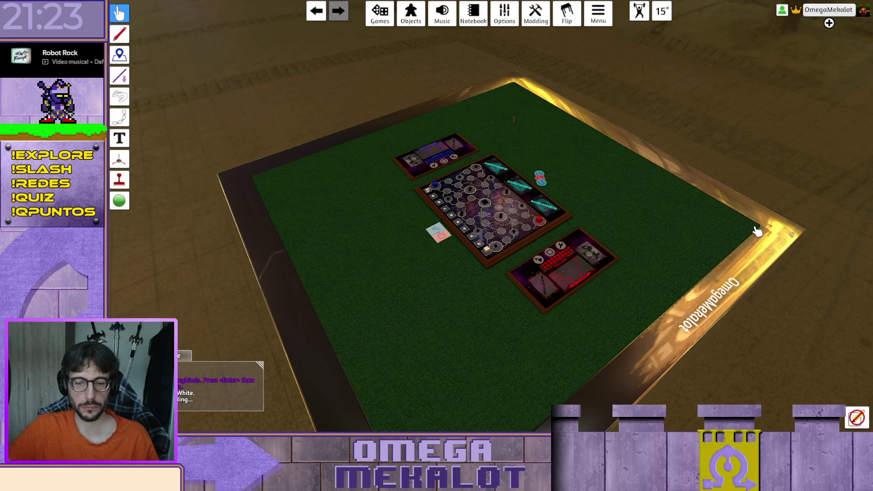
mouse_move(672, 250)
mouse_down()
mouse_move(641, 167)
mouse_move(600, 144)
mouse_move(592, 156)
mouse_move(635, 195)
mouse_move(688, 218)
mouse_up()
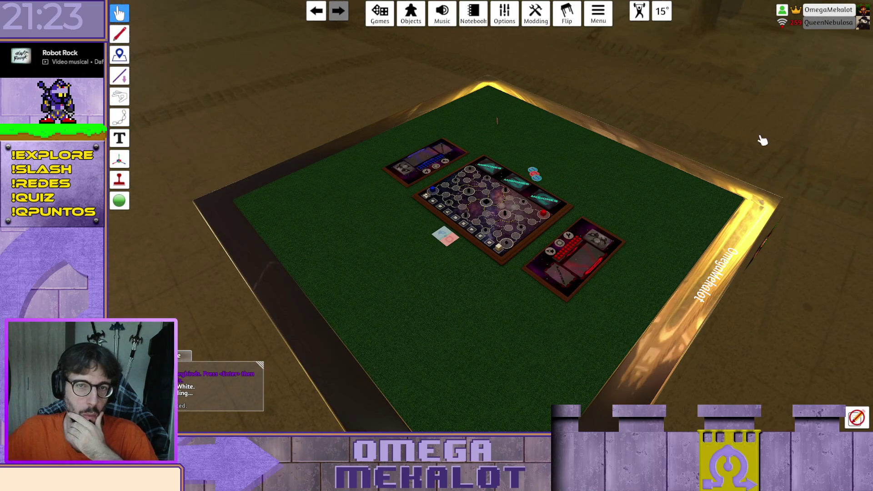
Take the red player seat at the table
click(829, 10)
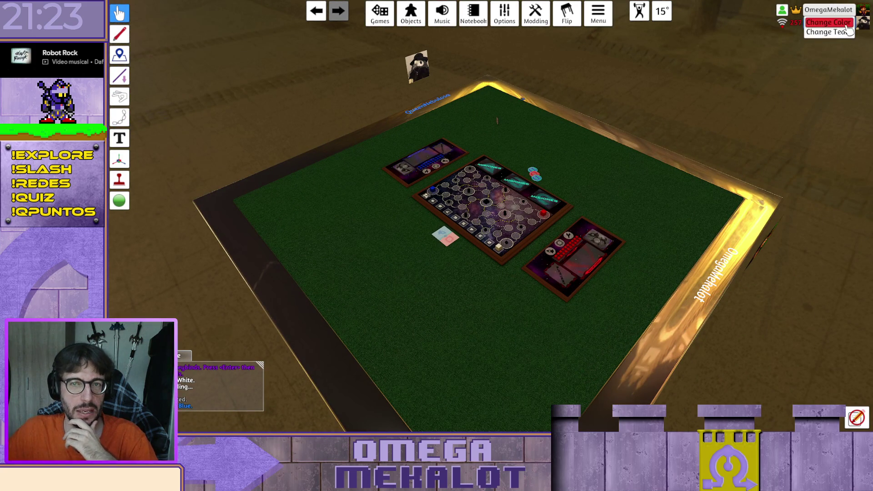
click(846, 24)
click(416, 404)
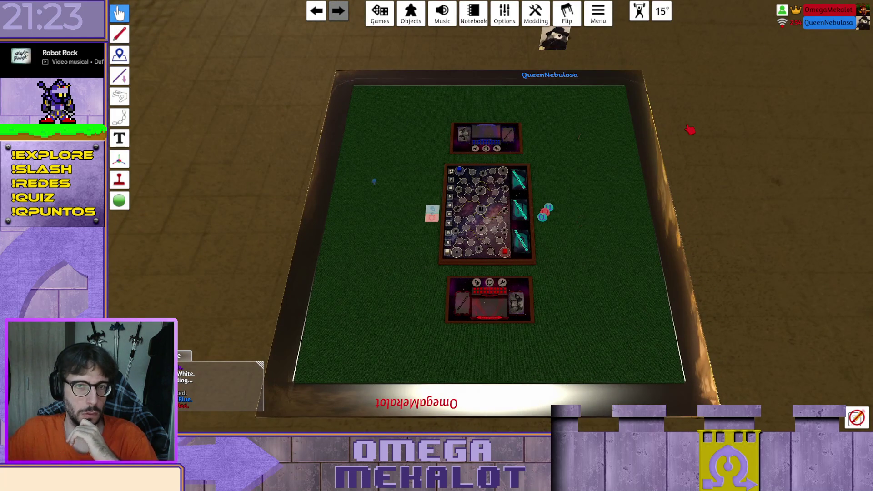
Flip the Sin Cuartel, Punto Estratégico and Sin Prisioneros missions face-up, then return to the seat view
drag(690, 130, 636, 232)
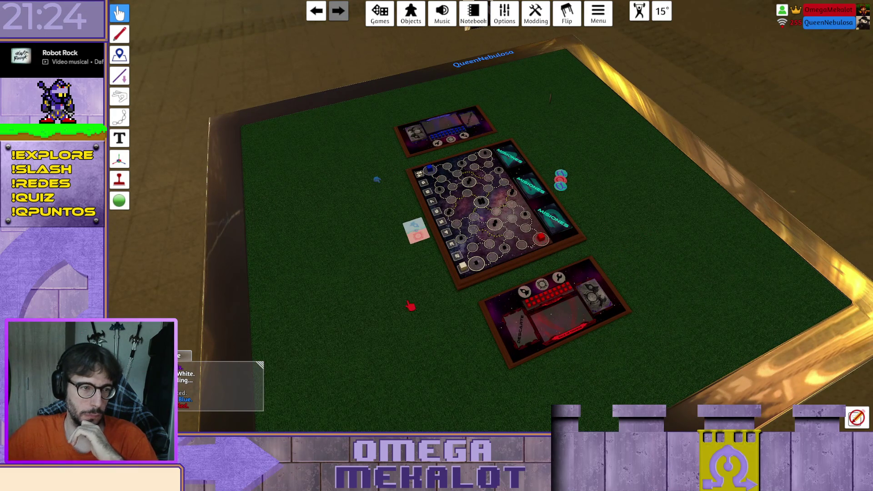
scroll(410, 306, up, 3)
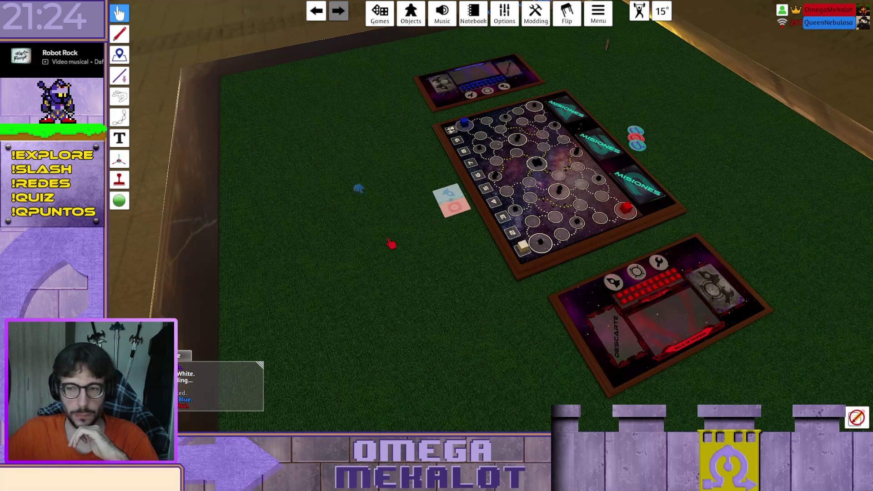
drag(390, 244, 446, 143)
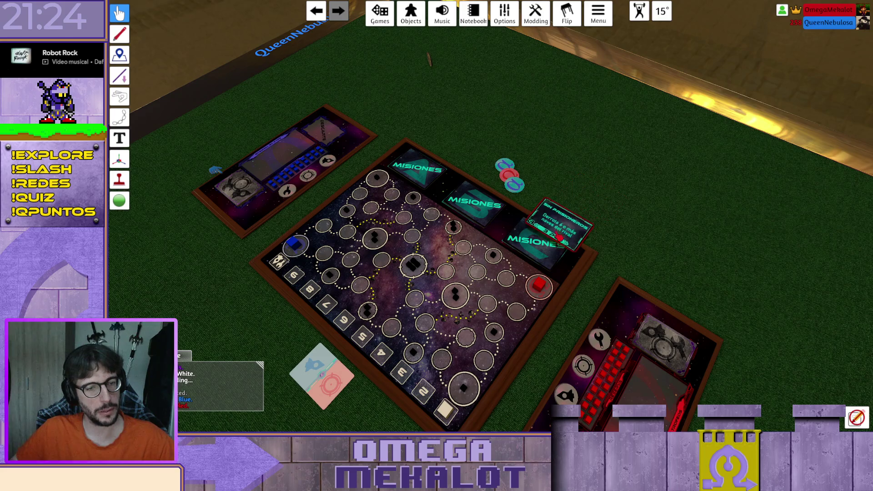
mouse_move(711, 280)
mouse_down()
mouse_move(494, 163)
mouse_move(475, 203)
mouse_up()
key(f)
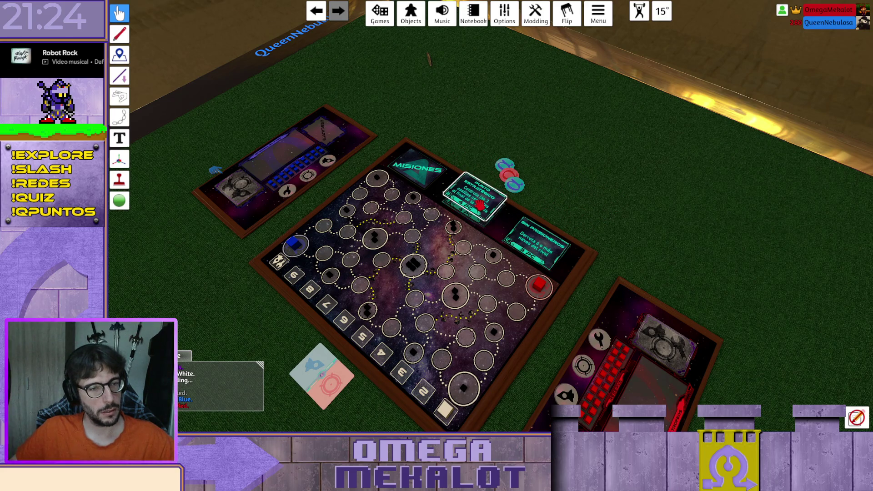
key(f)
key(alt)
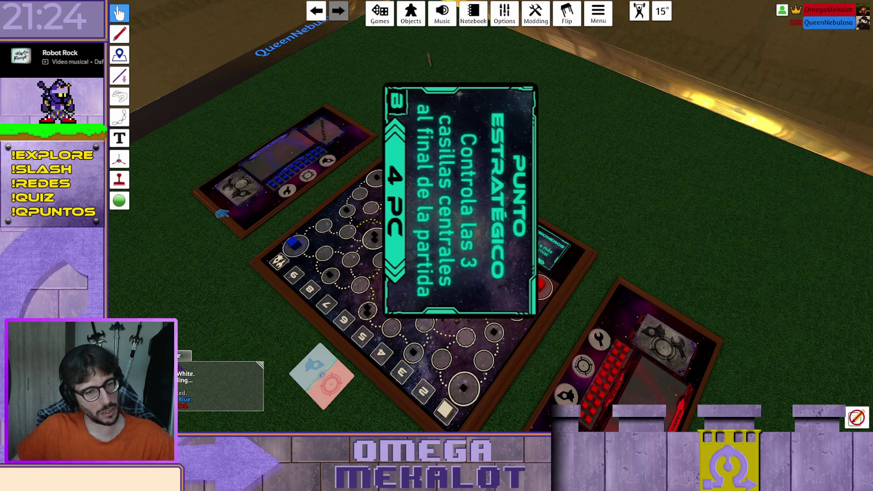
scroll(478, 212, up, 3)
scroll(478, 211, up, 3)
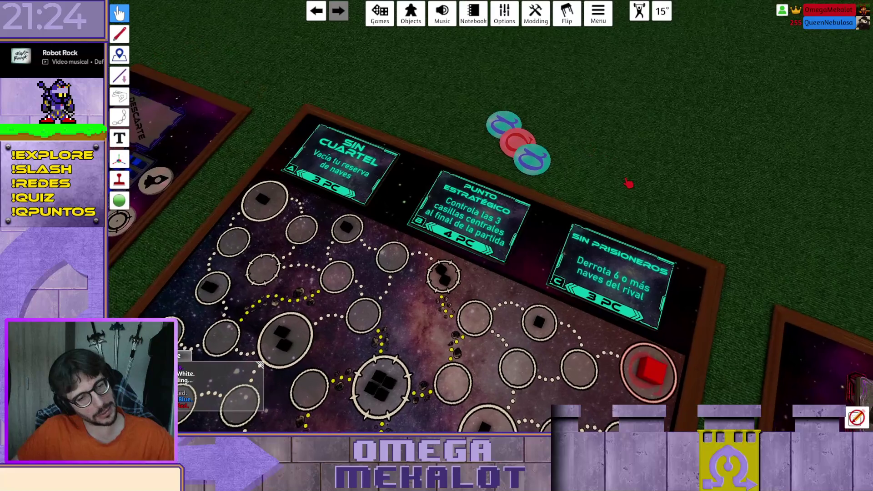
scroll(641, 196, down, 2)
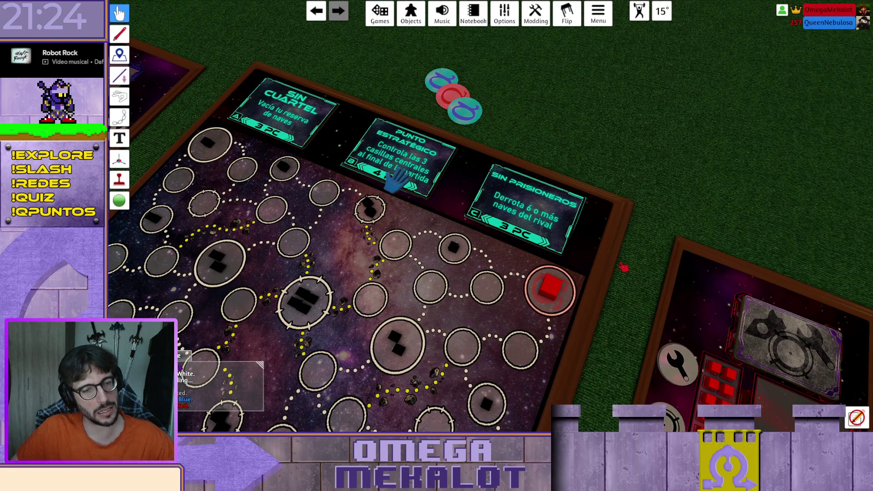
scroll(637, 137, down, 1)
key(space)
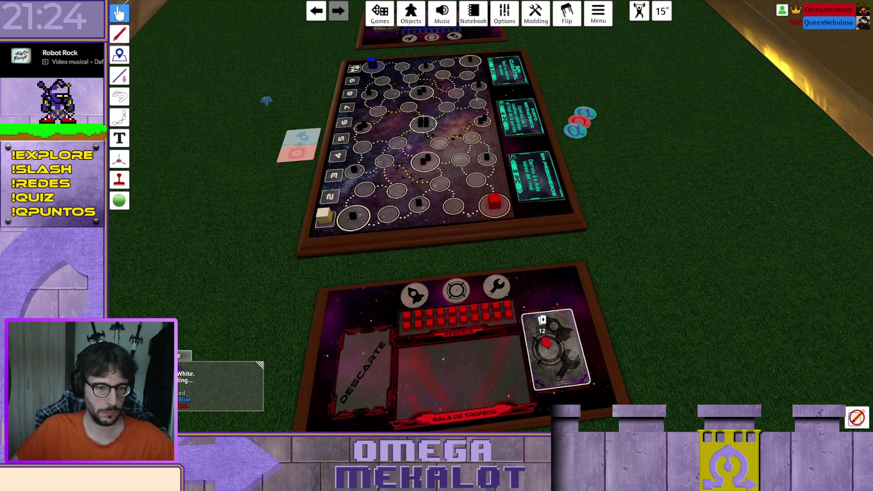
Draw action cards into the hand and lay the Bors card face-down left of the board
right_click(545, 329)
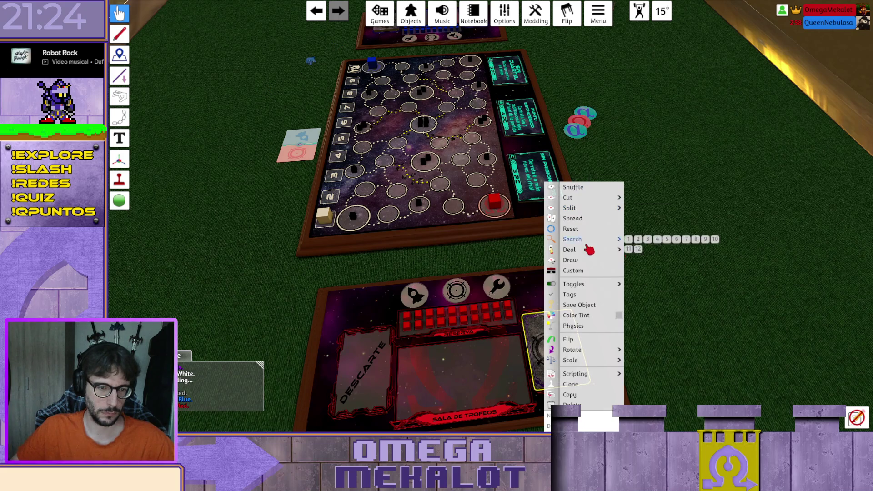
click(579, 264)
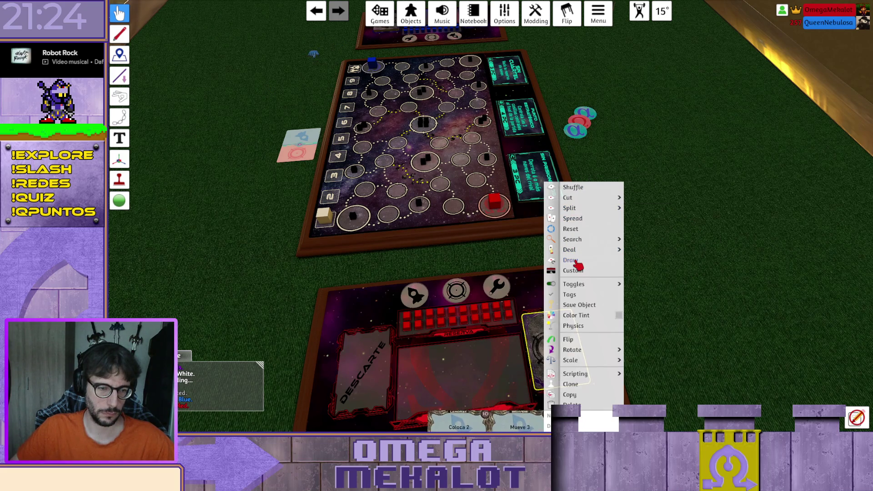
click(579, 264)
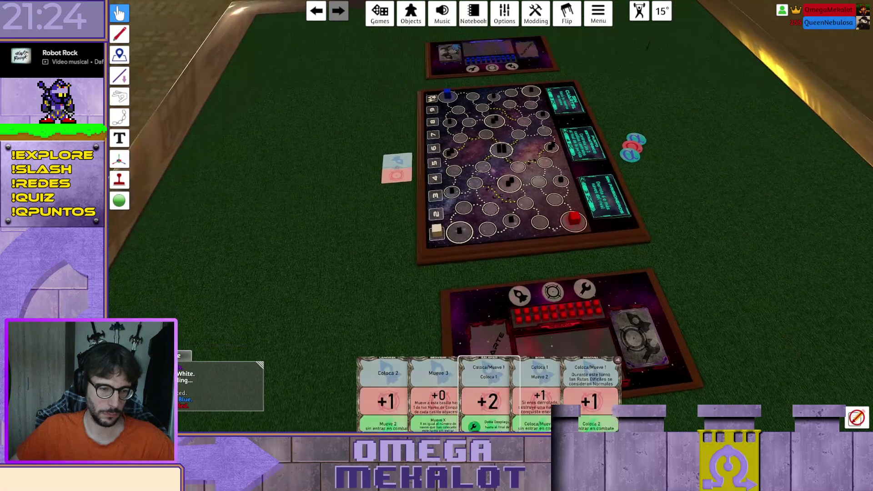
mouse_move(539, 328)
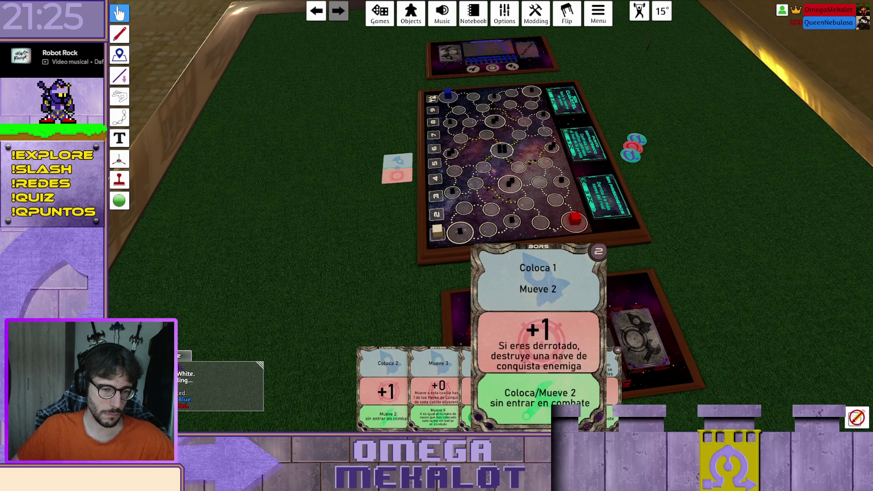
drag(549, 400, 305, 285)
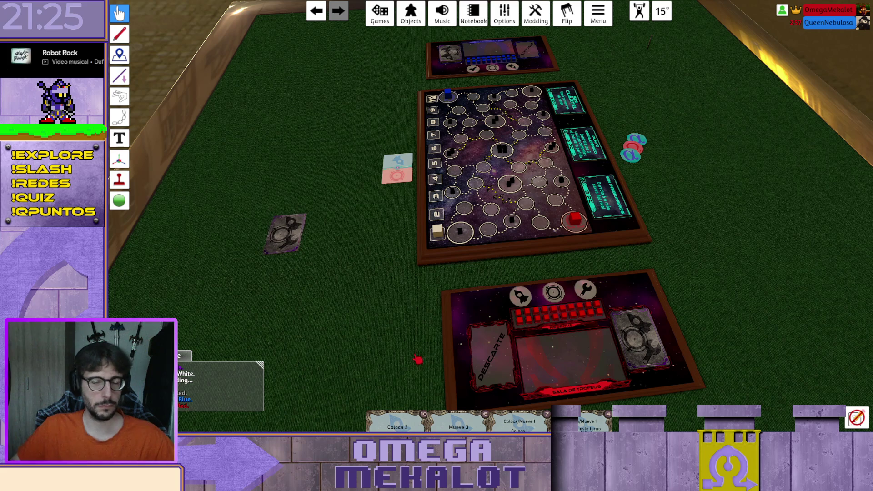
Draw a red Pen-tool rectangle around the face-down Bors card, then switch back to Grab
key(a)
key(s)
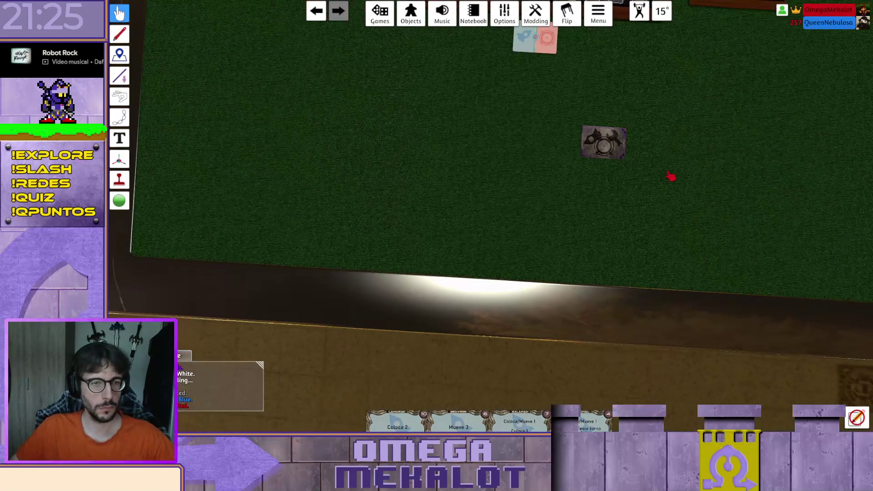
key(w)
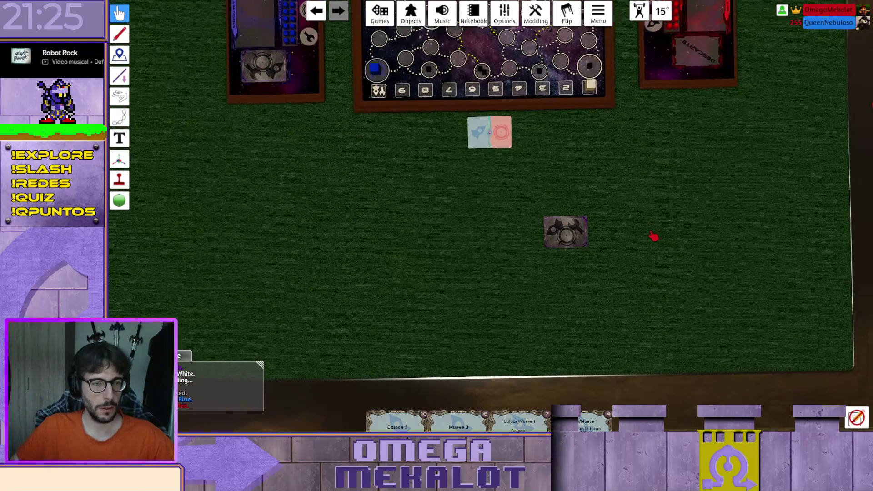
click(119, 34)
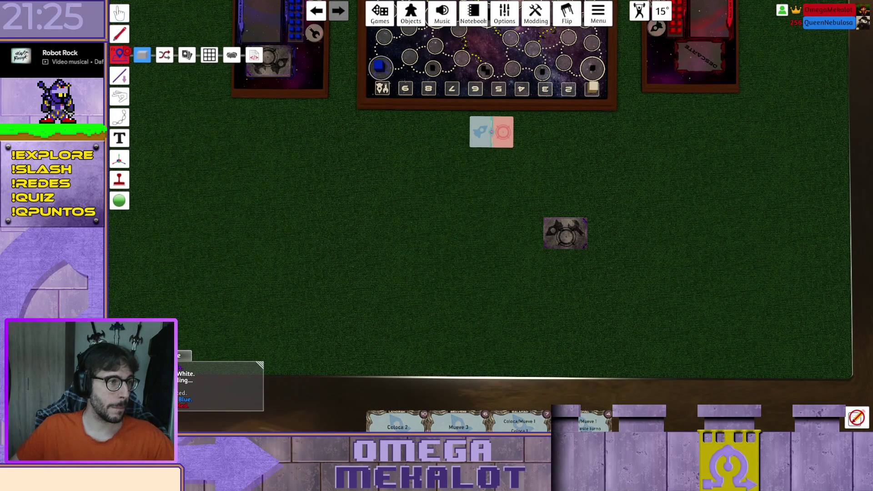
click(187, 34)
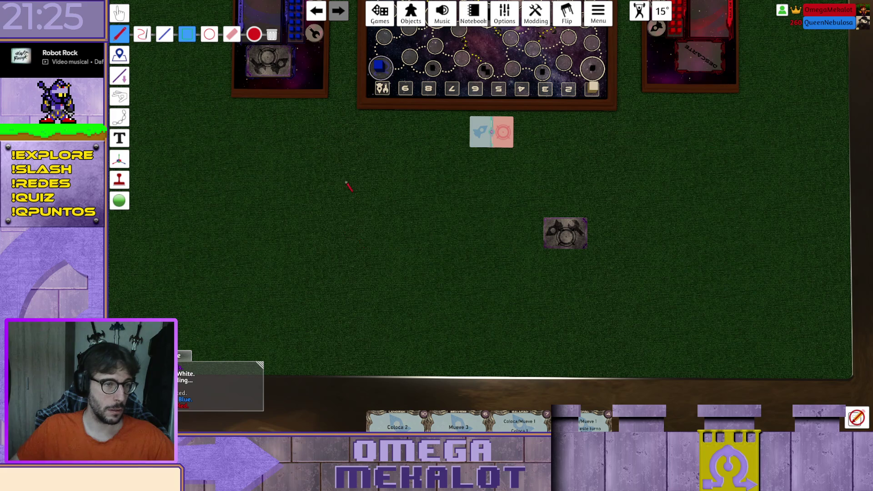
drag(371, 185, 594, 311)
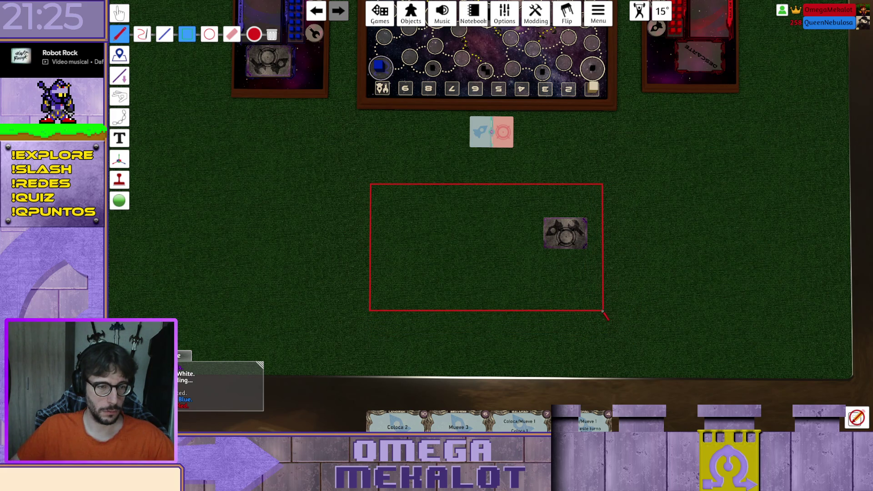
click(119, 13)
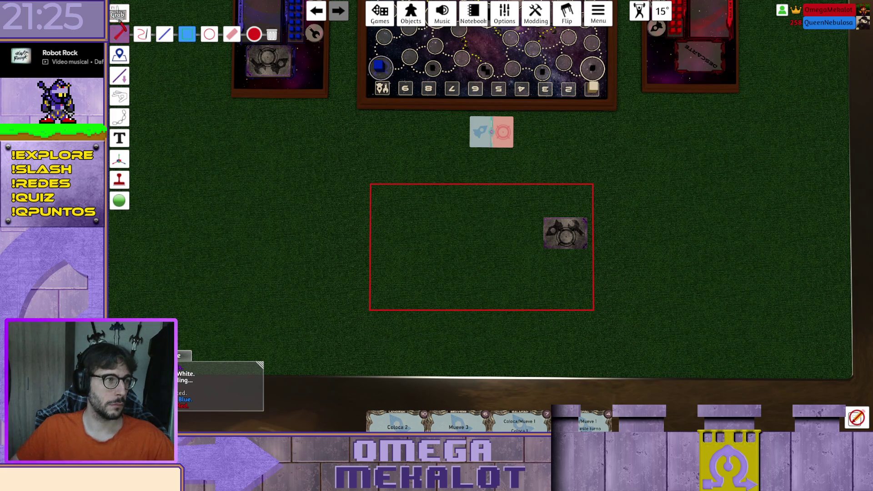
key(p)
key(d)
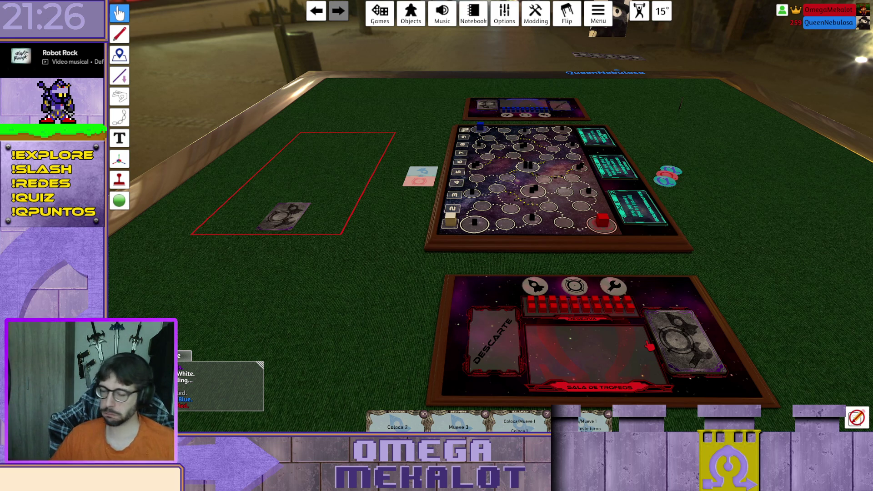
scroll(714, 145, down, 1)
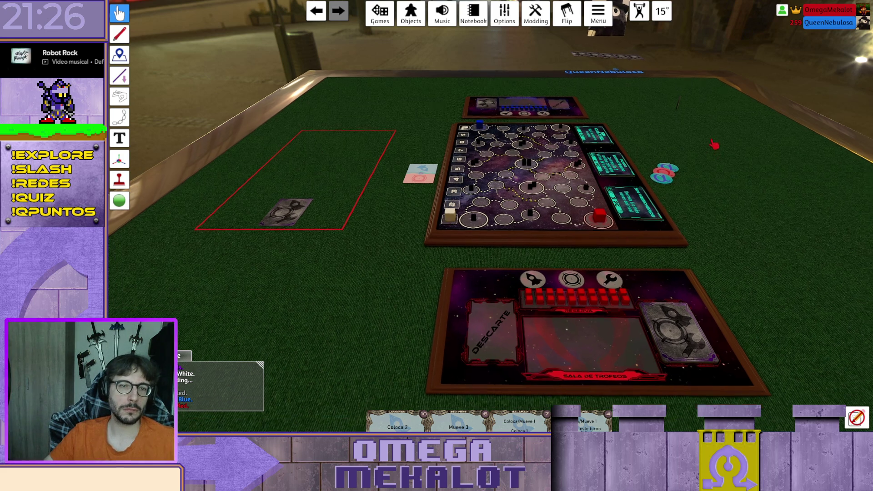
scroll(714, 145, up, 2)
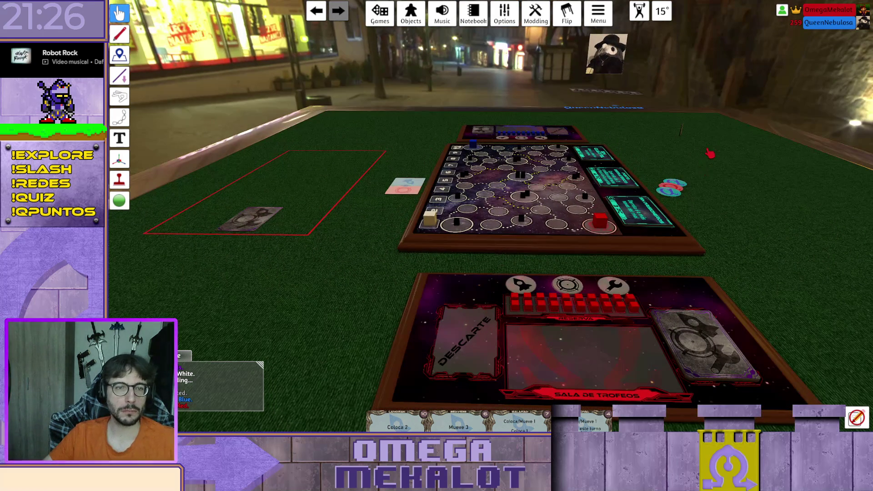
Pan and zoom the view across the table to survey the boards and player mats
key(w)
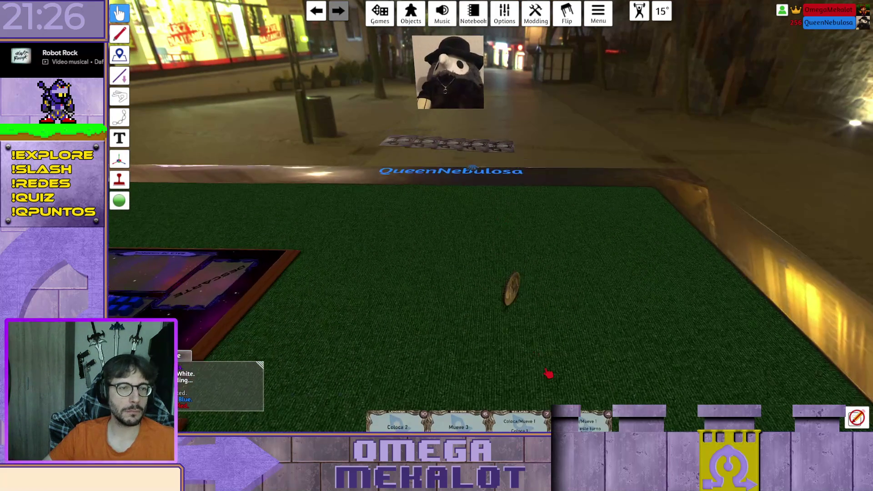
scroll(549, 373, up, 4)
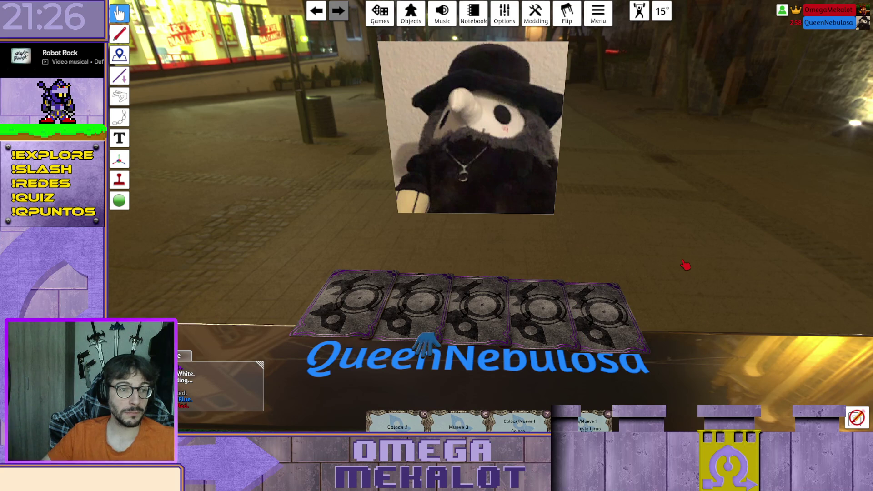
scroll(684, 268, down, 5)
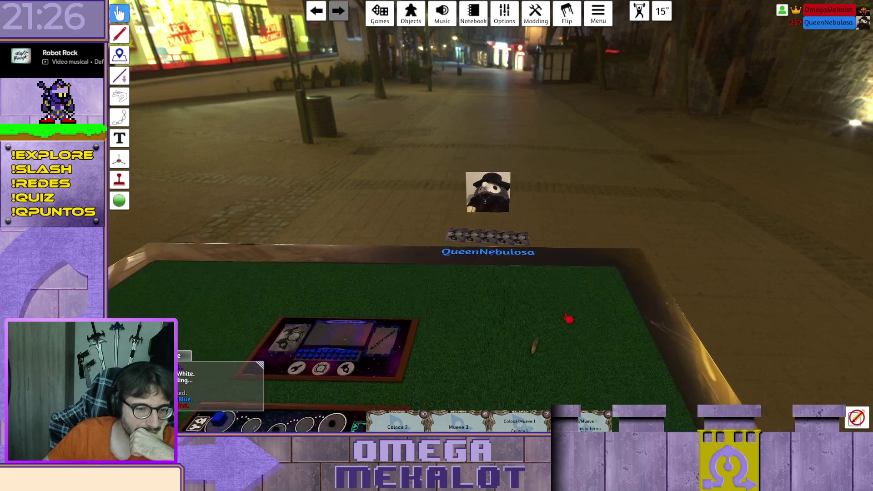
scroll(568, 318, down, 3)
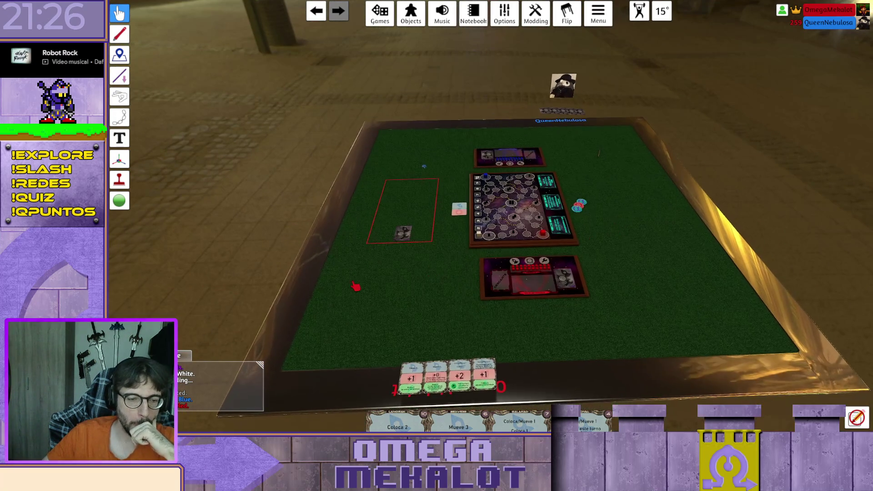
scroll(370, 279, up, 3)
key(d)
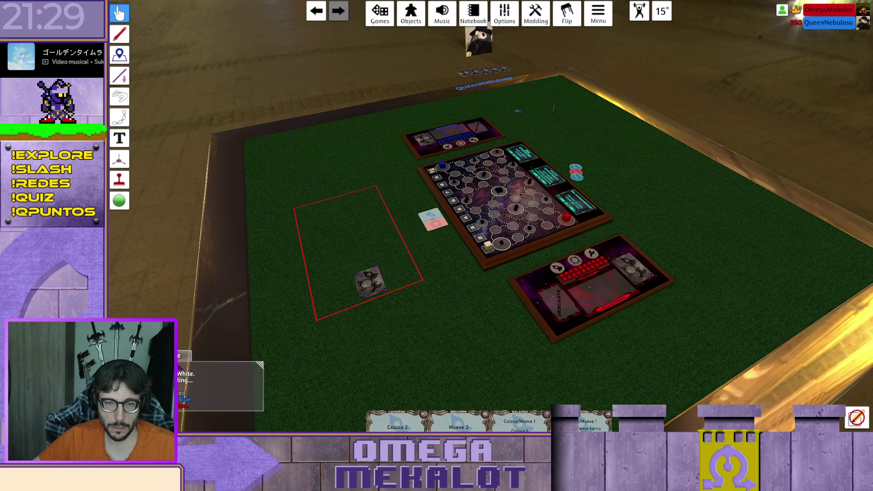
Play the Galahad +2 card from the hand and a -1 card from the deck onto the table
click(119, 13)
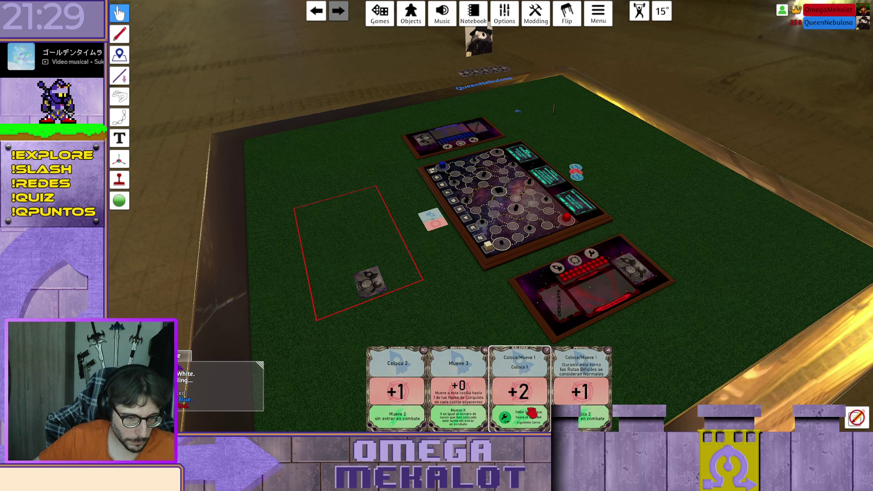
drag(520, 392, 724, 279)
key(d)
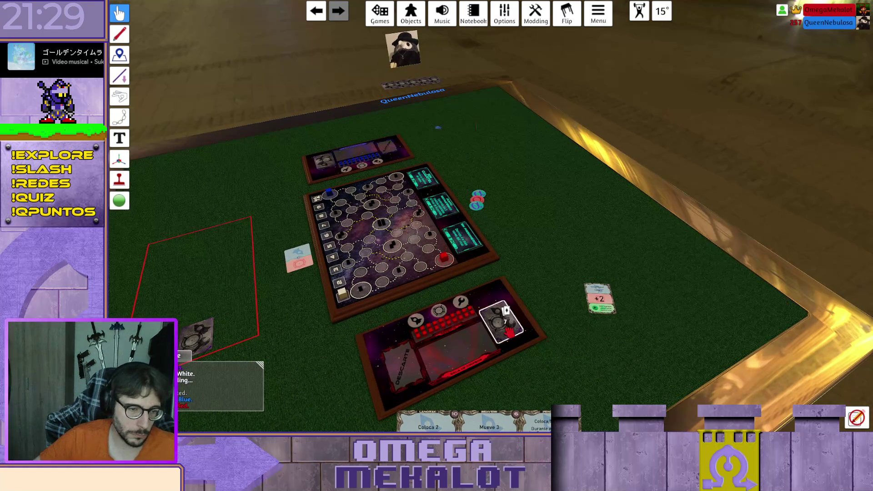
click(508, 331)
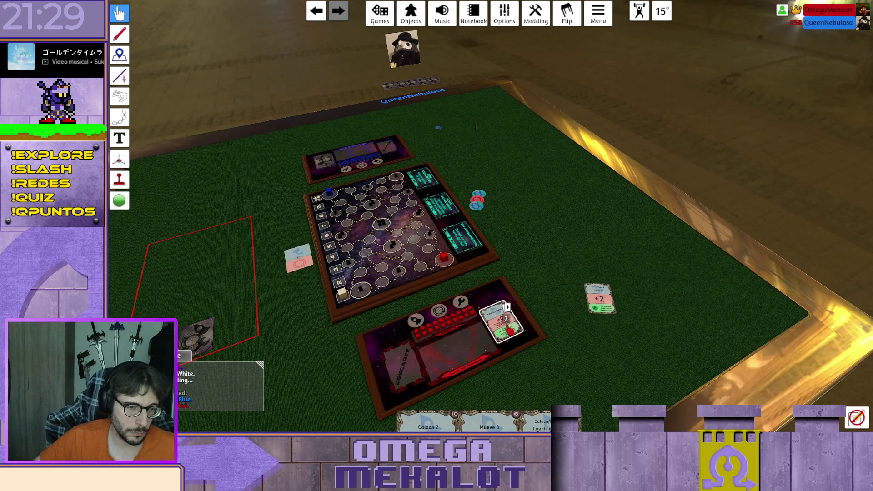
drag(511, 326, 642, 314)
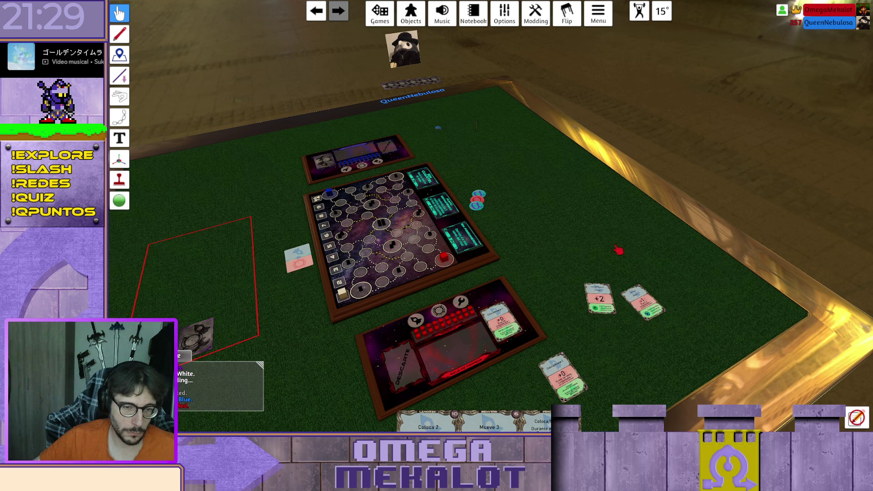
key(w)
Move cards from the opponent's row onto the table face-up, arranged beside the +2 card
mouse_move(453, 137)
mouse_down()
mouse_move(487, 188)
mouse_move(468, 181)
mouse_up()
key(f)
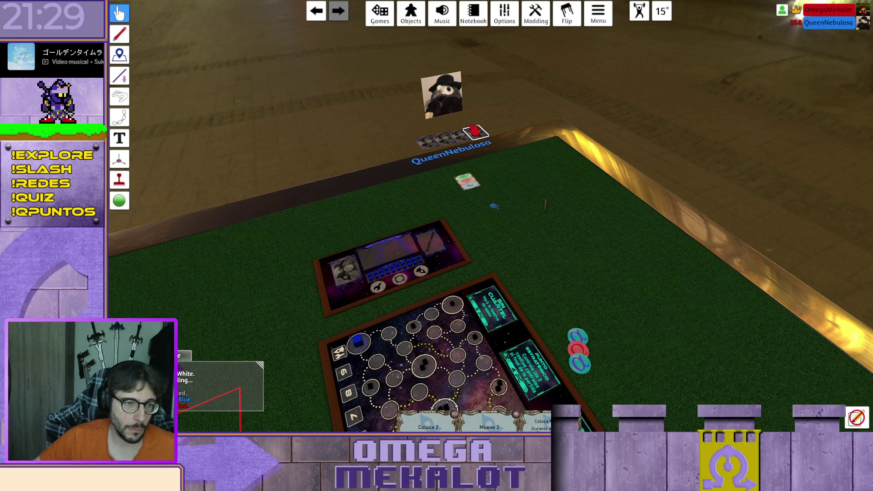
drag(475, 133, 507, 189)
key(f)
drag(468, 135, 534, 181)
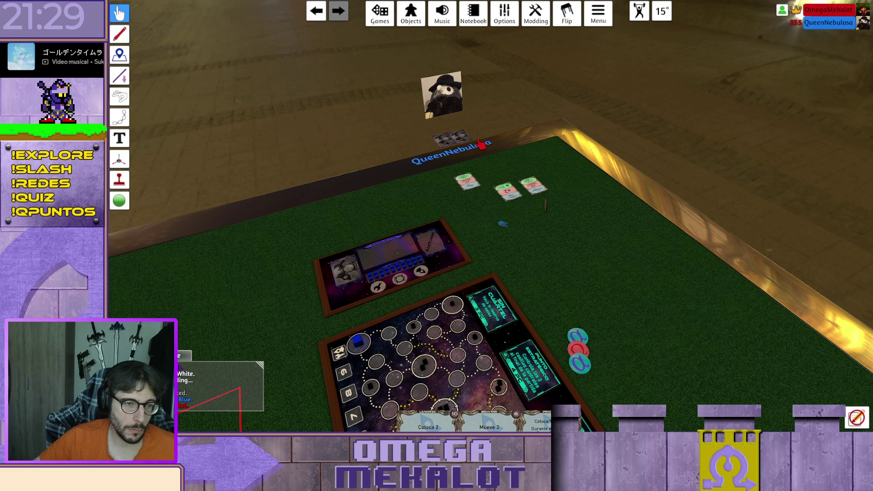
drag(464, 136, 590, 251)
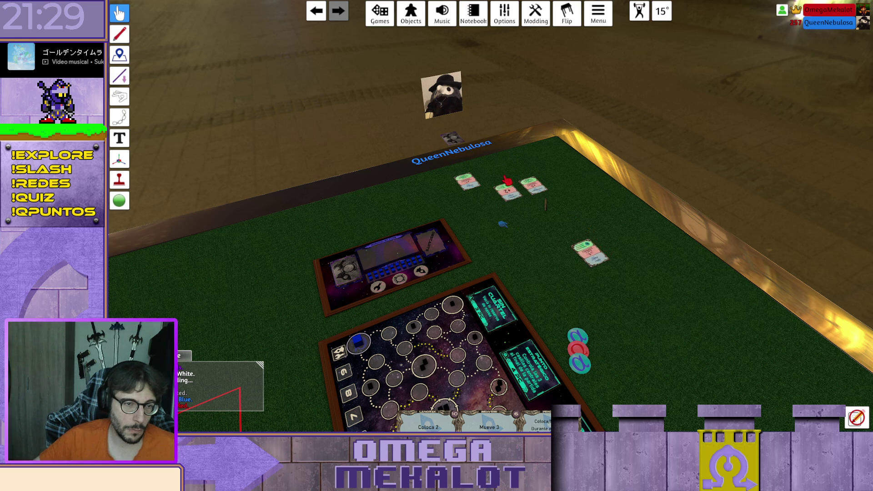
drag(505, 186, 609, 295)
drag(592, 249, 644, 275)
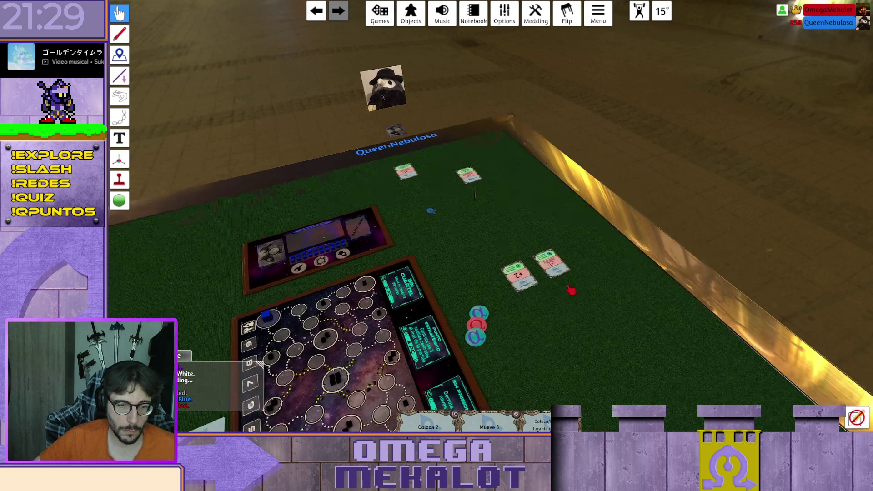
scroll(526, 359, up, 5)
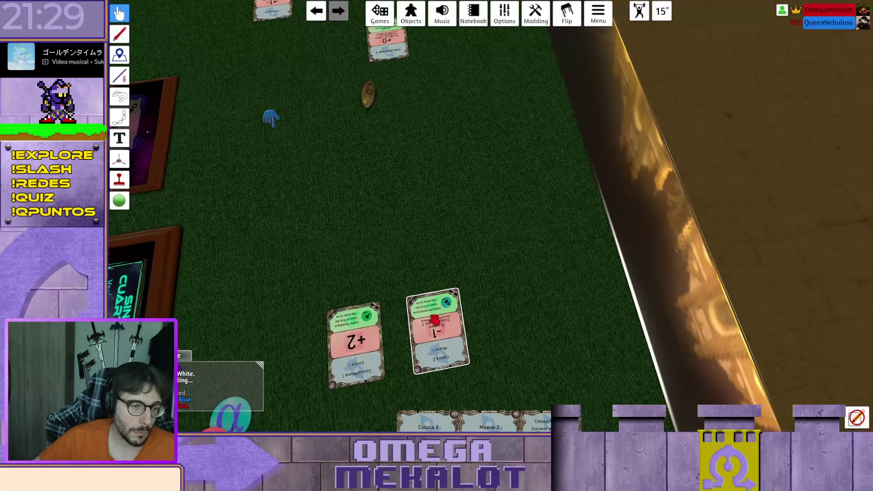
right_click(495, 217)
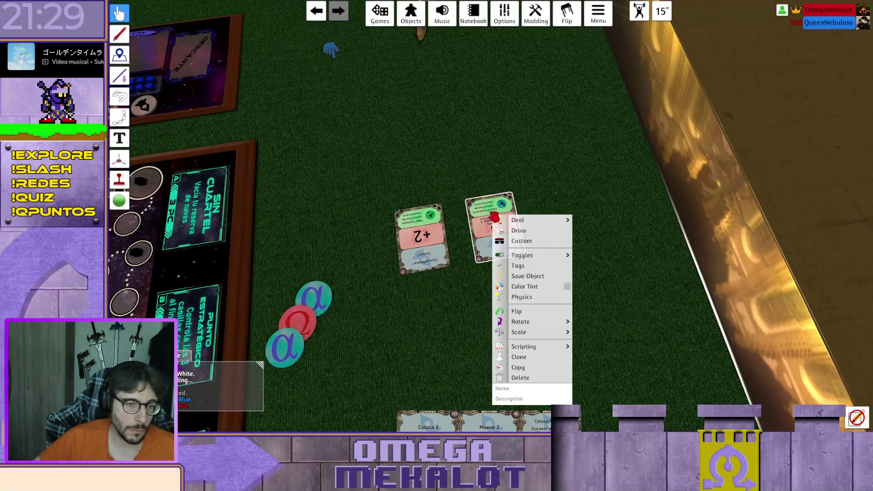
Replace the Lancelot card's face with the revised image uploaded to Cloud and import it
click(523, 159)
drag(512, 158, 791, 153)
scroll(509, 173, up, 5)
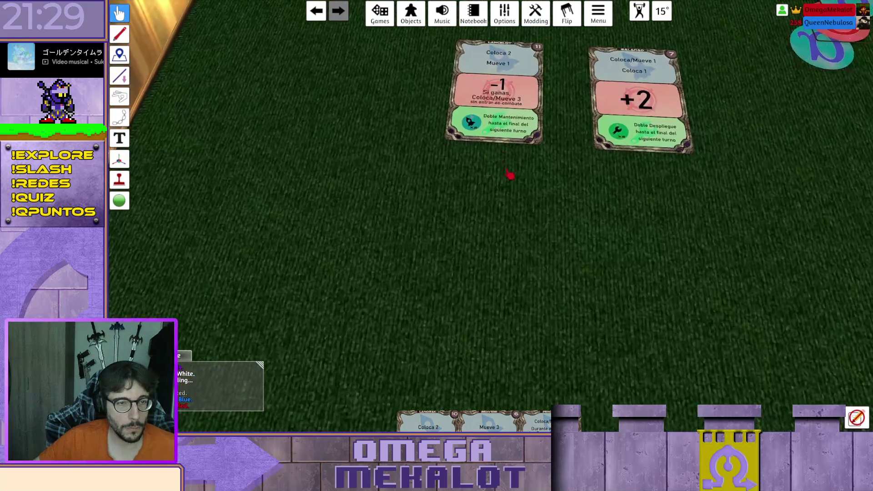
right_click(507, 238)
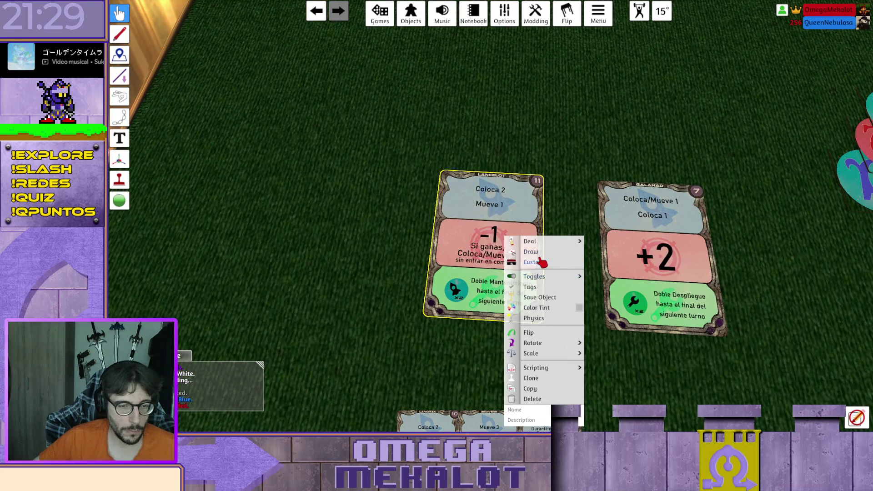
click(539, 262)
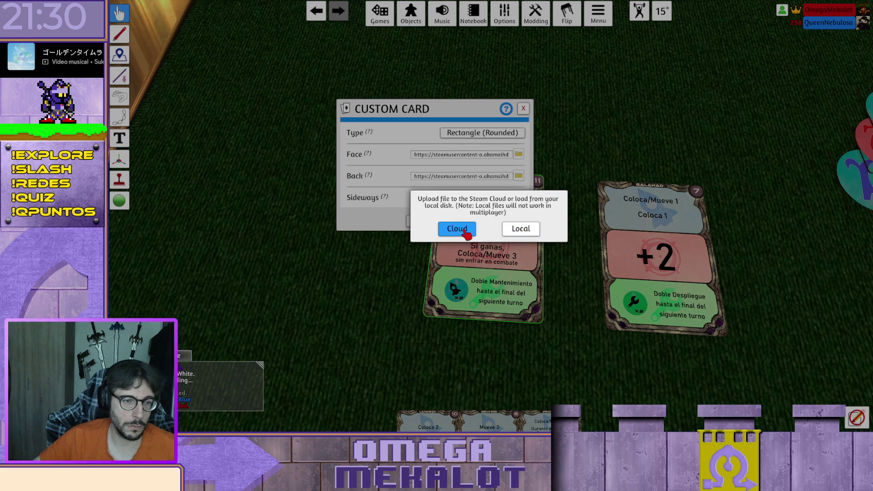
click(462, 232)
click(462, 241)
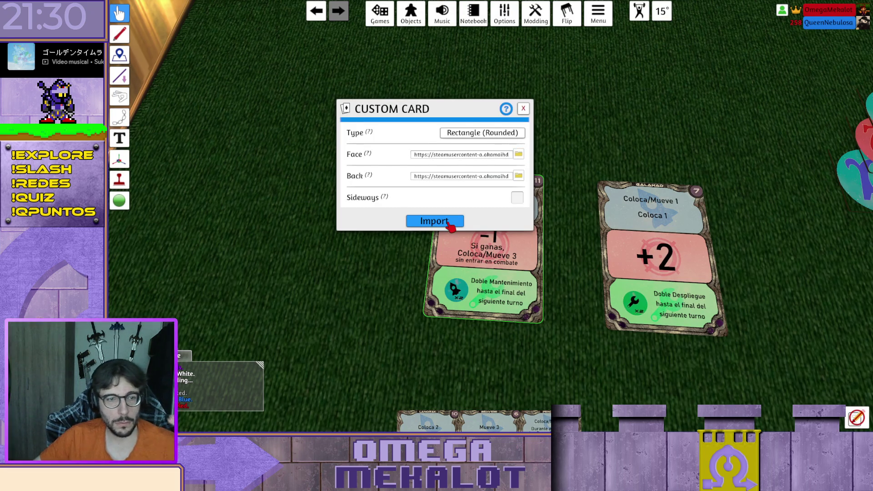
click(450, 222)
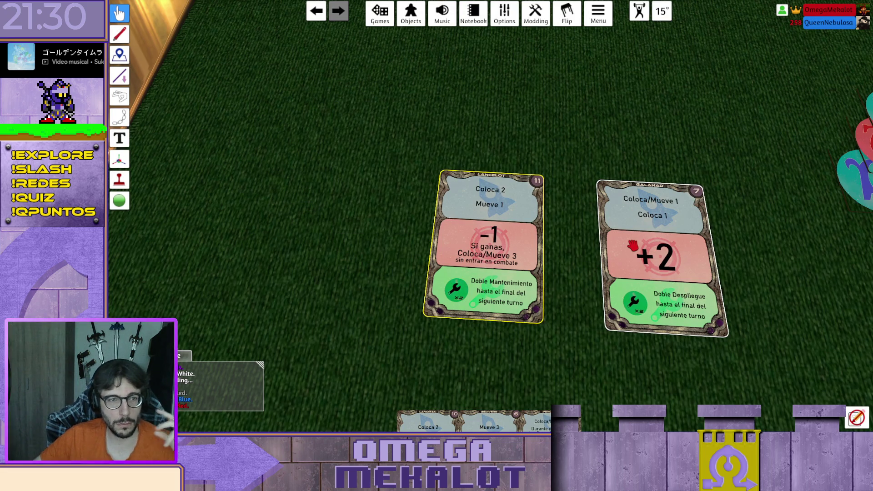
Replace the Galahad card's face with the revised Cloud-uploaded image and import it
right_click(633, 246)
click(665, 273)
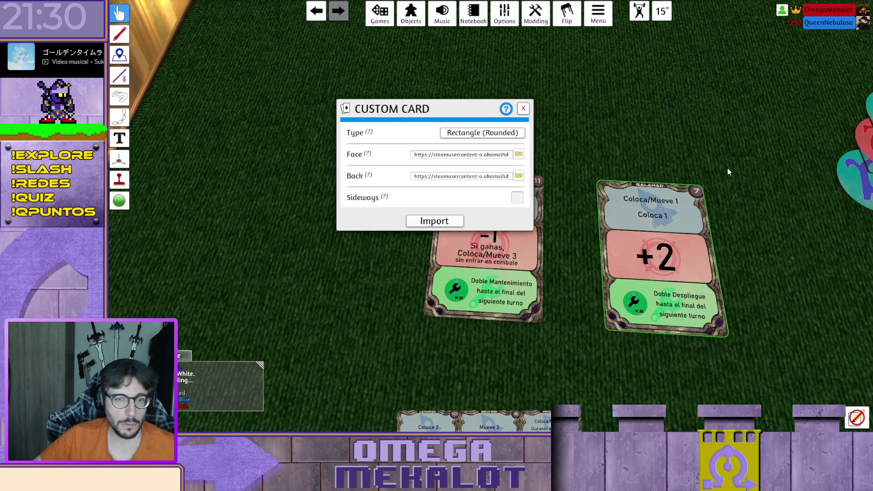
click(518, 154)
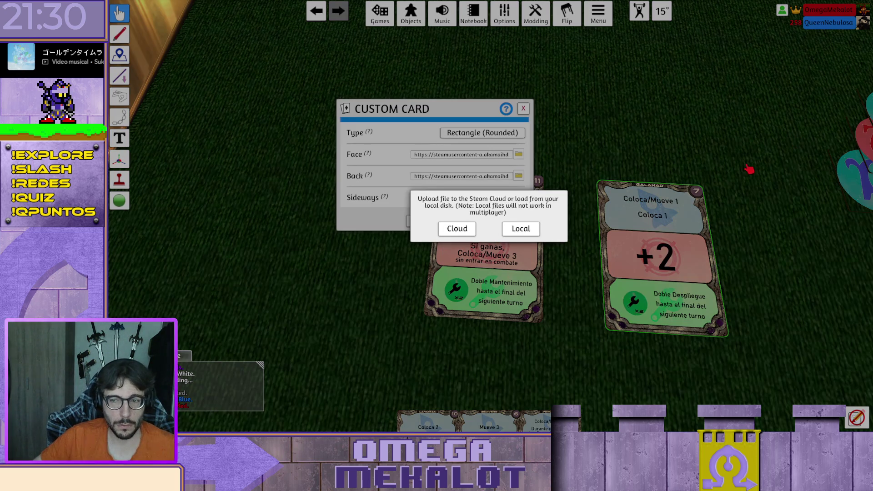
click(471, 228)
click(457, 238)
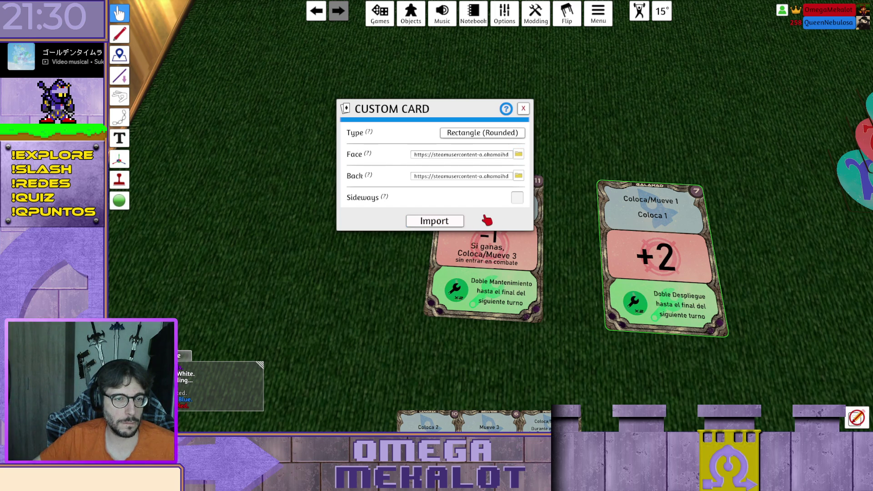
click(435, 221)
scroll(653, 108, down, 5)
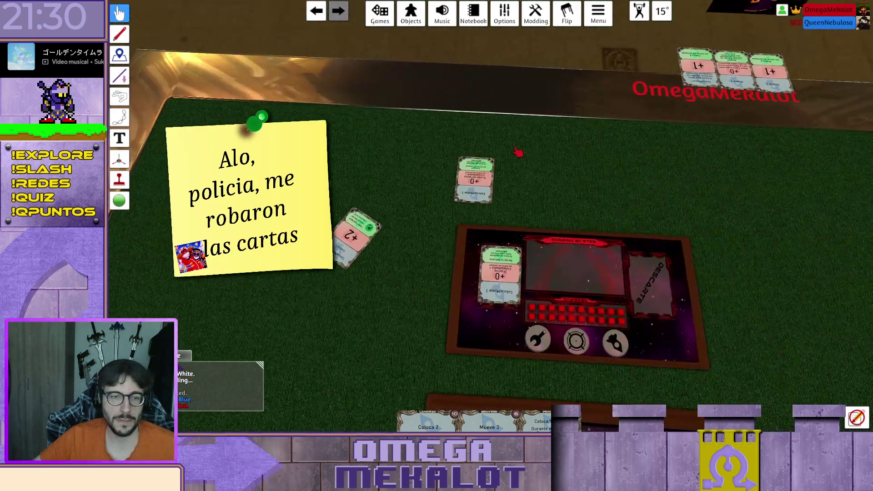
Re-upload the +2 card's face image to Cloud and import it
key(1)
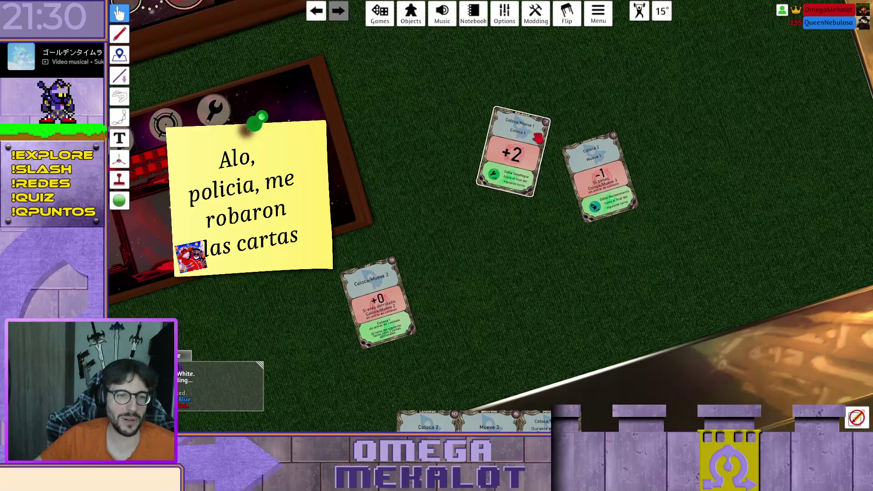
drag(509, 153, 507, 190)
right_click(506, 190)
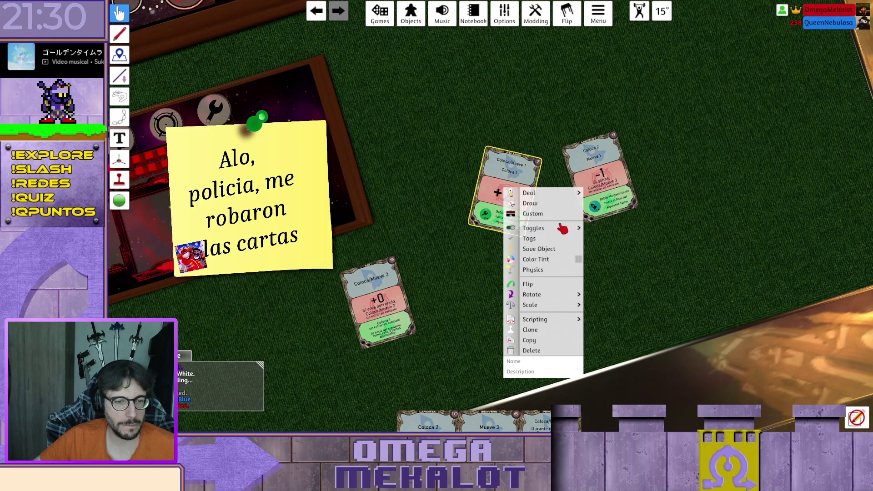
click(537, 209)
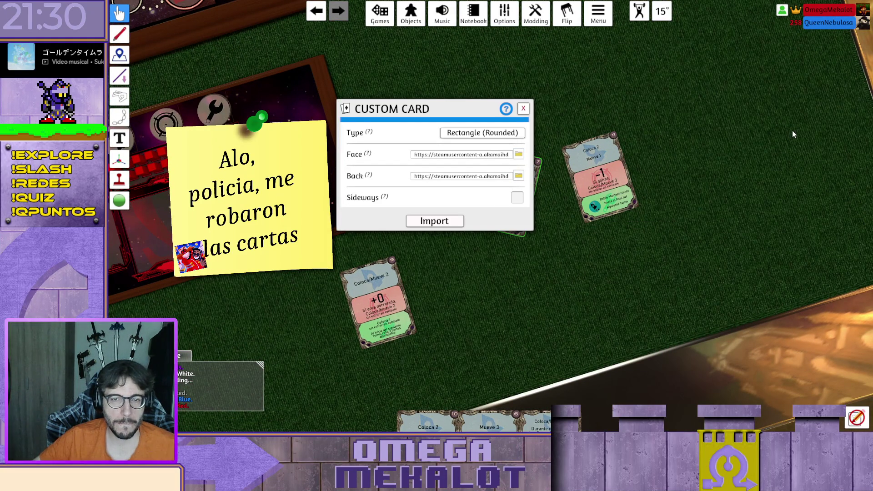
click(518, 154)
click(454, 231)
click(457, 239)
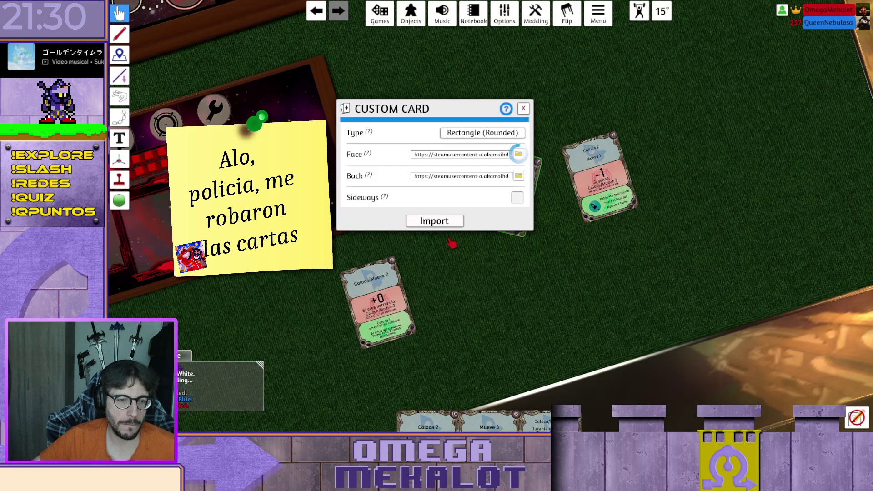
click(435, 220)
Re-upload the -1 card's face image to Cloud and import it
right_click(612, 175)
click(655, 205)
click(518, 154)
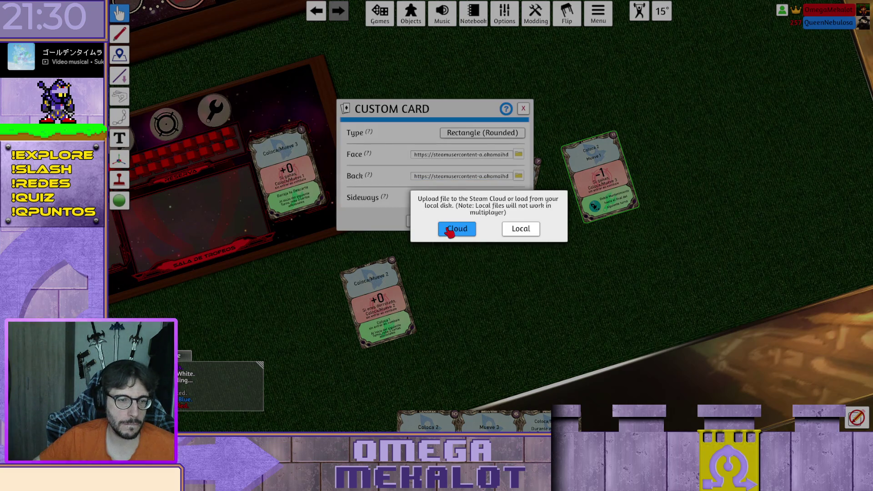
click(471, 223)
click(457, 239)
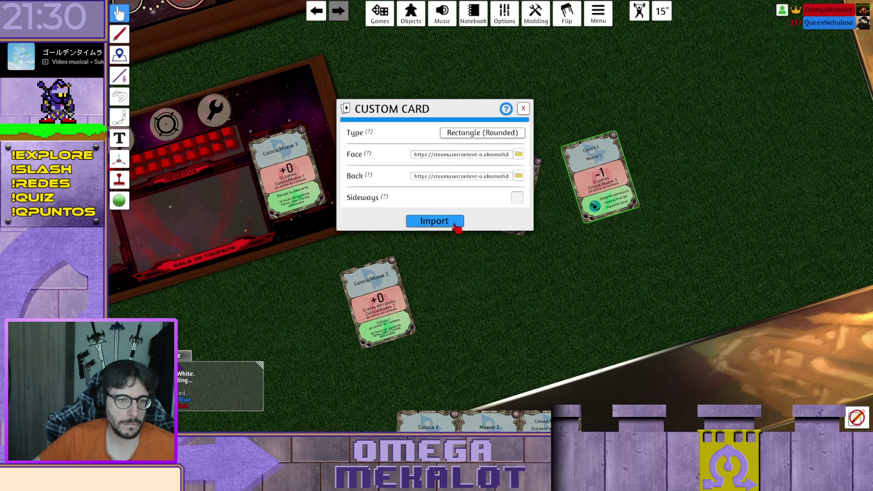
click(457, 228)
scroll(565, 269, down, 3)
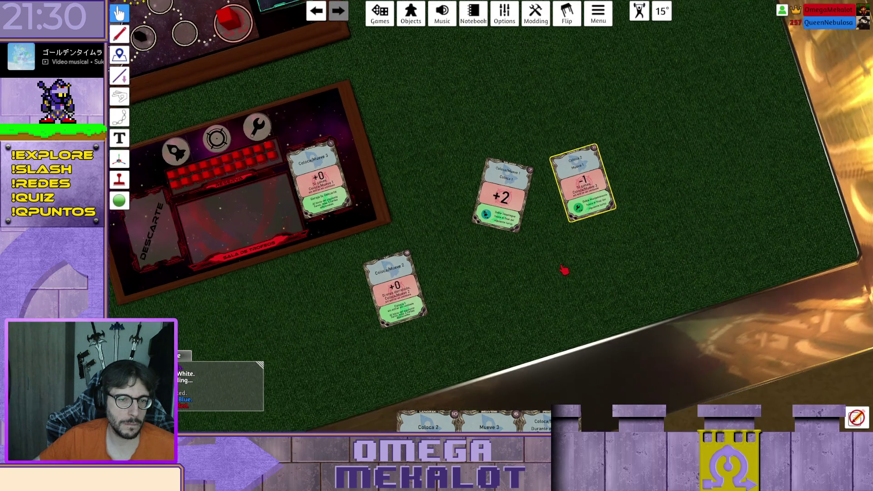
Take the +2 card into the hand and stack the +0 and -1 cards together
mouse_move(499, 182)
mouse_down()
mouse_move(397, 312)
mouse_move(410, 284)
mouse_up()
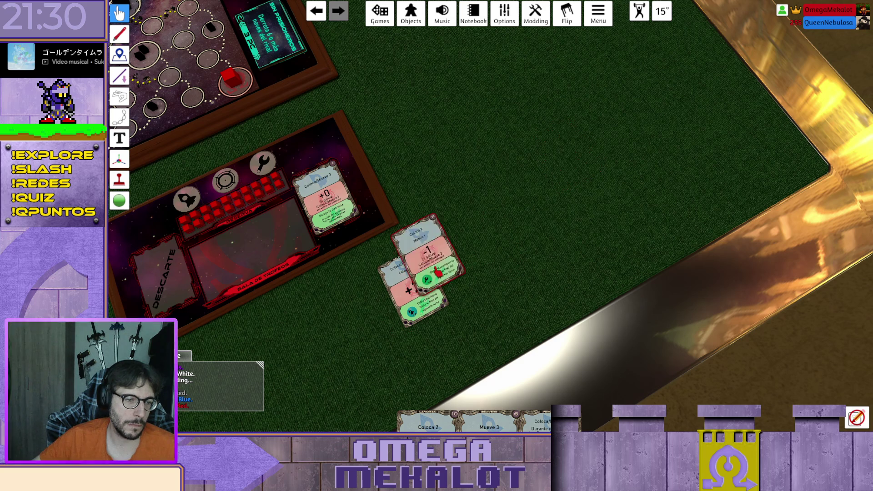
drag(480, 271, 662, 152)
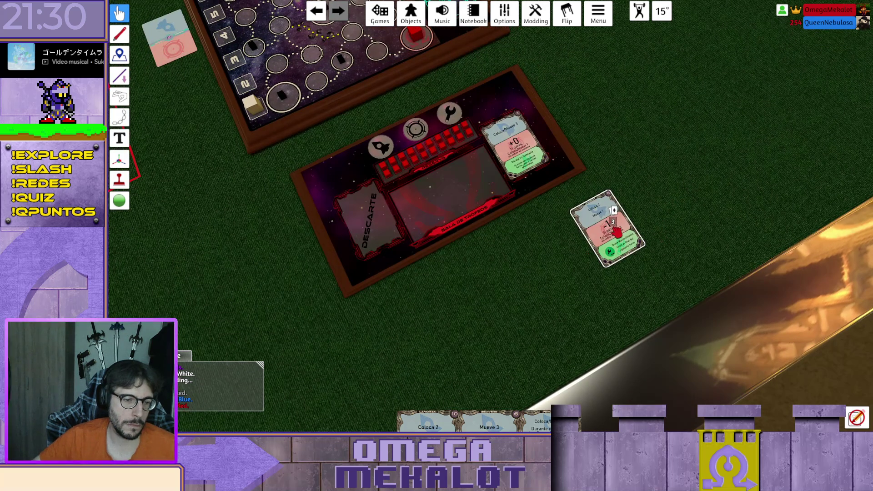
scroll(616, 232, down, 5)
scroll(569, 254, down, 5)
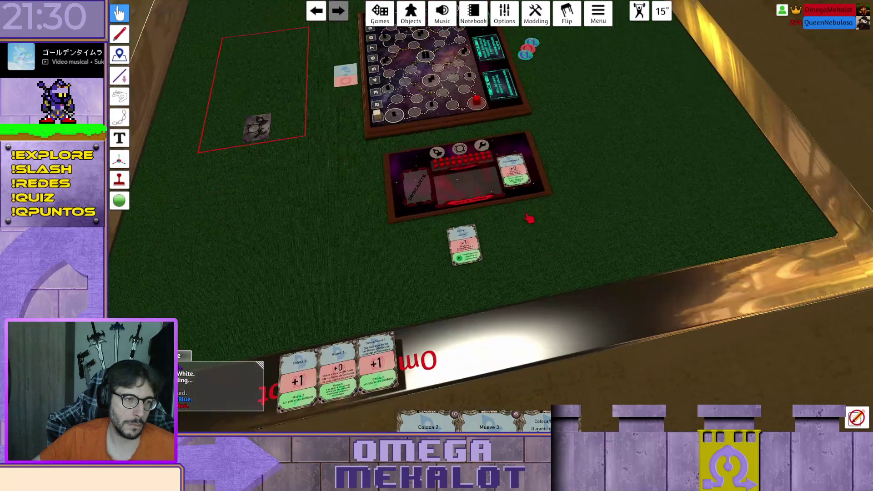
drag(460, 248, 372, 269)
drag(466, 243, 535, 252)
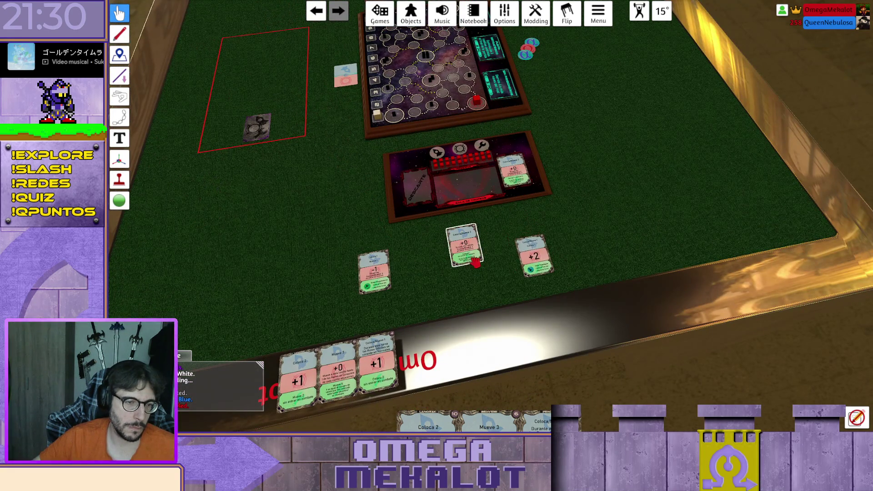
scroll(524, 248, up, 2)
scroll(592, 223, up, 2)
scroll(614, 237, up, 2)
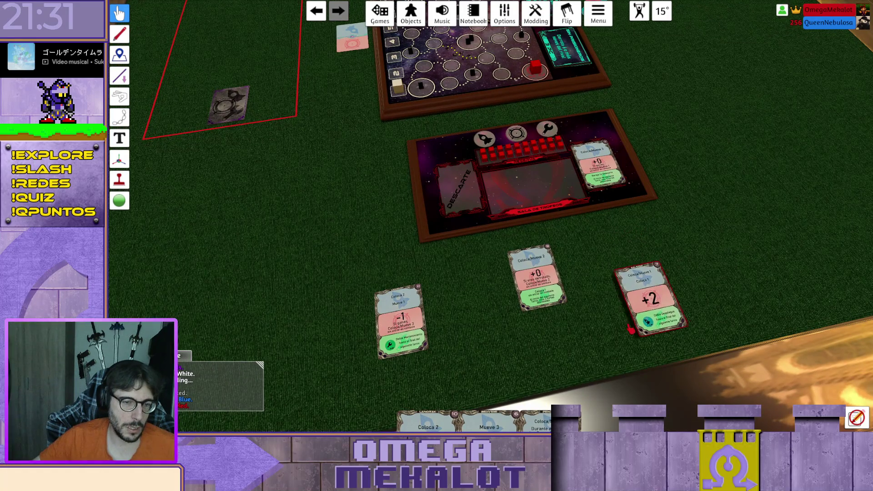
drag(646, 295, 587, 414)
mouse_move(537, 280)
mouse_down()
mouse_move(397, 332)
mouse_move(600, 164)
mouse_up()
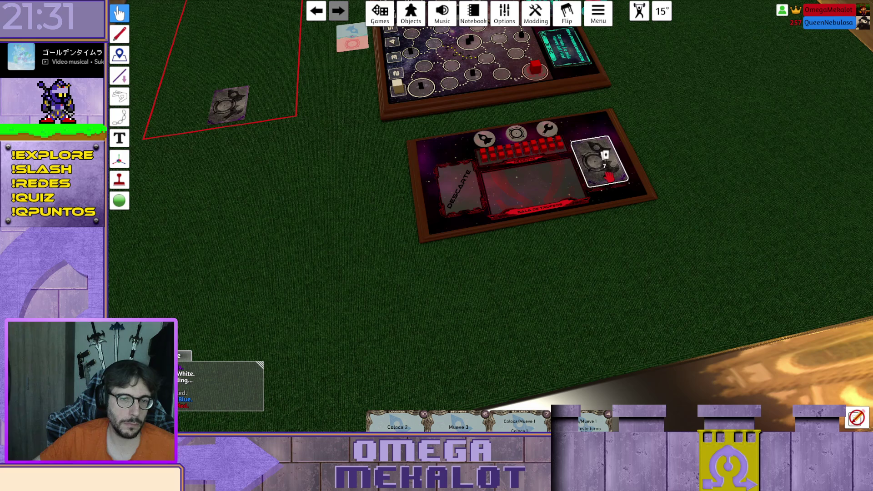
scroll(638, 247, down, 3)
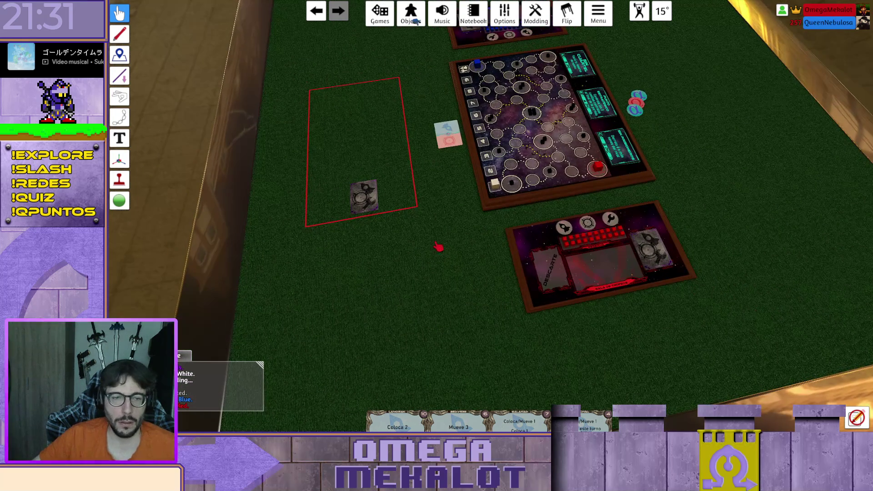
Collect the red-zone card, Mueve 3 and +2 cards into a single face-down pile on the player board
scroll(445, 201, up, 3)
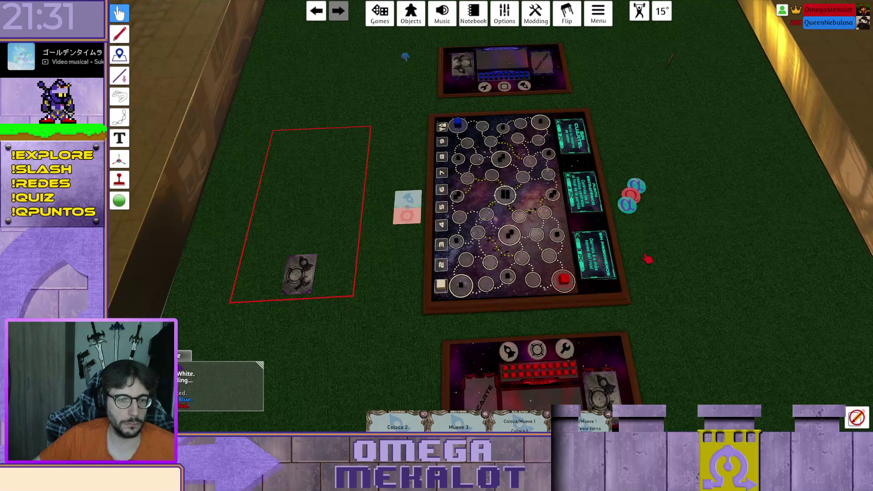
scroll(646, 257, down, 2)
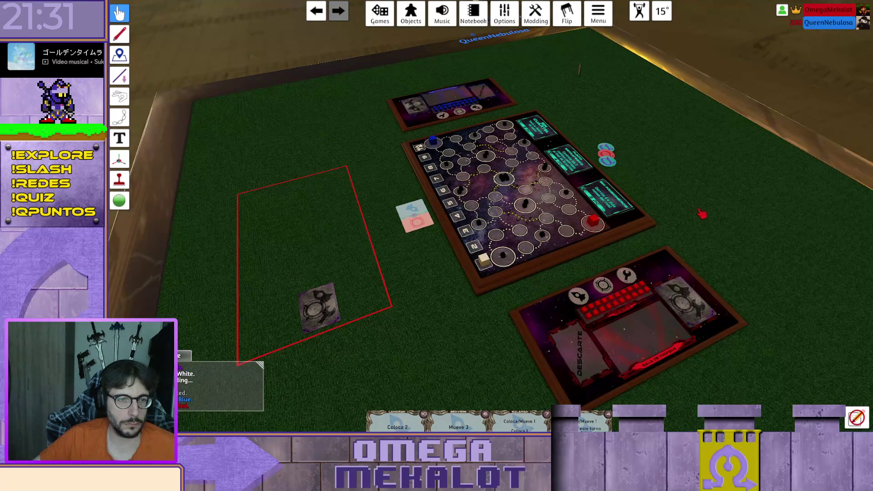
mouse_move(314, 309)
mouse_down()
mouse_move(404, 362)
mouse_move(371, 298)
mouse_up()
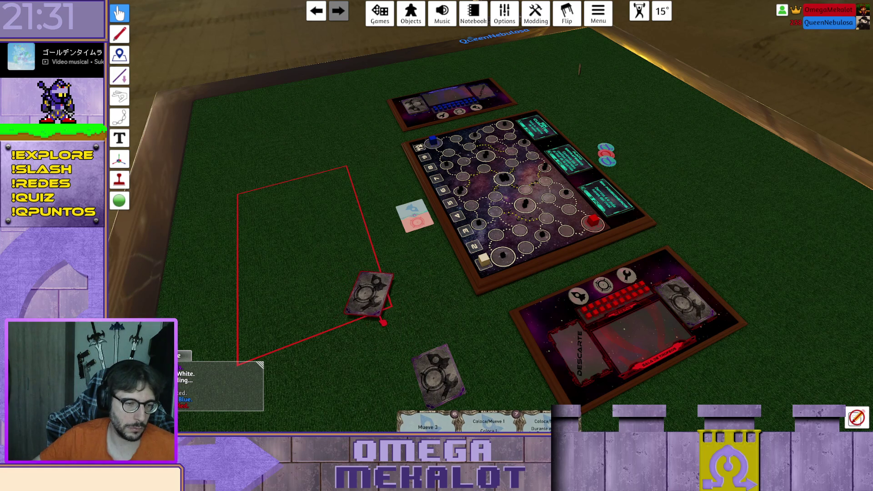
drag(428, 387, 439, 376)
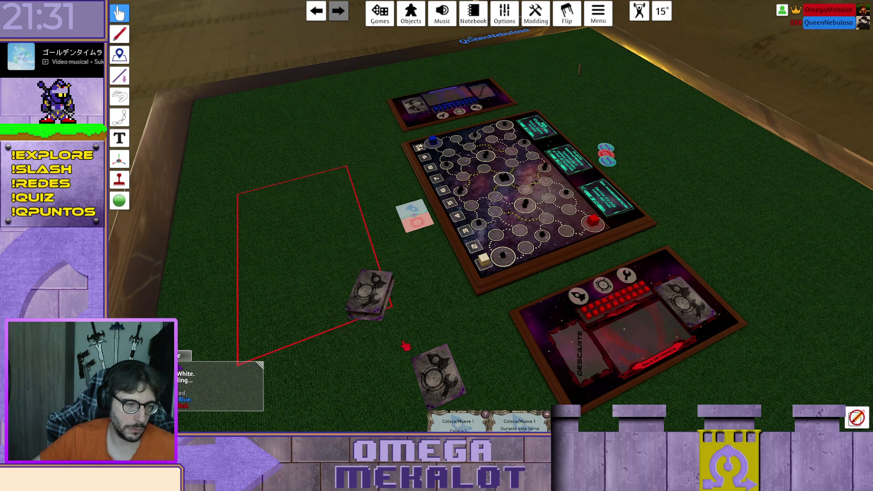
mouse_move(489, 391)
mouse_down()
mouse_move(372, 332)
mouse_move(371, 296)
mouse_up()
drag(489, 421, 373, 296)
mouse_move(439, 375)
mouse_down()
mouse_move(372, 298)
mouse_move(712, 307)
mouse_up()
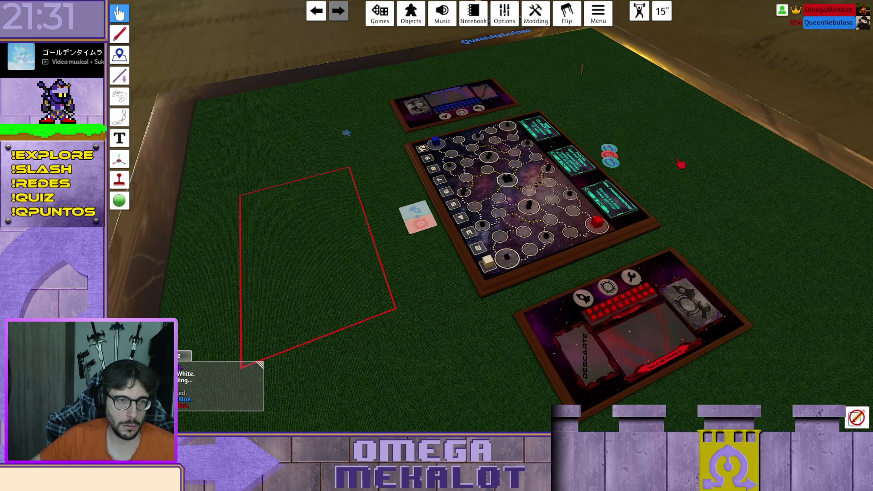
Group the opposite player's five cards into a deck and place it on their board
scroll(528, 146, up, 5)
scroll(529, 145, up, 3)
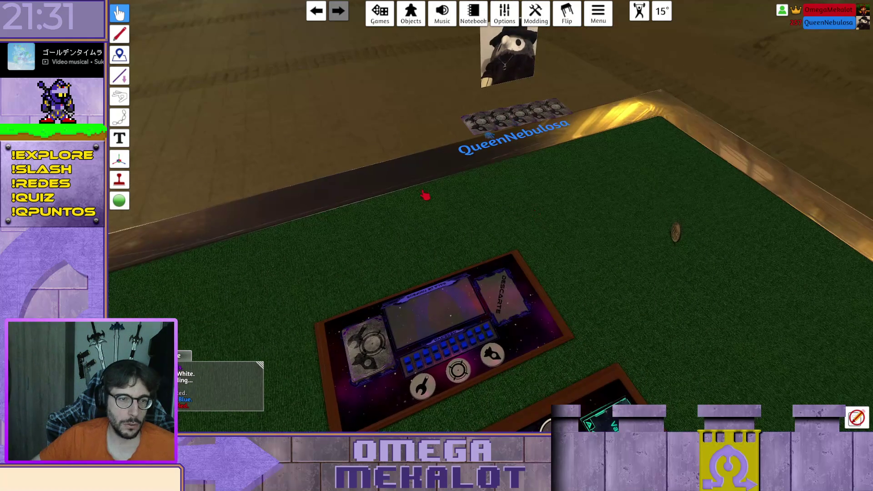
mouse_move(445, 194)
mouse_down()
mouse_move(543, 119)
mouse_move(419, 219)
mouse_up()
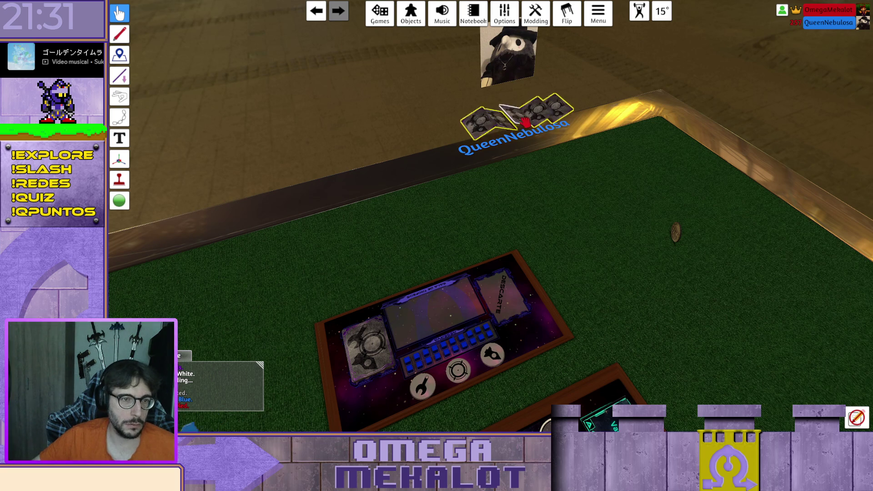
key(g)
drag(423, 250, 370, 350)
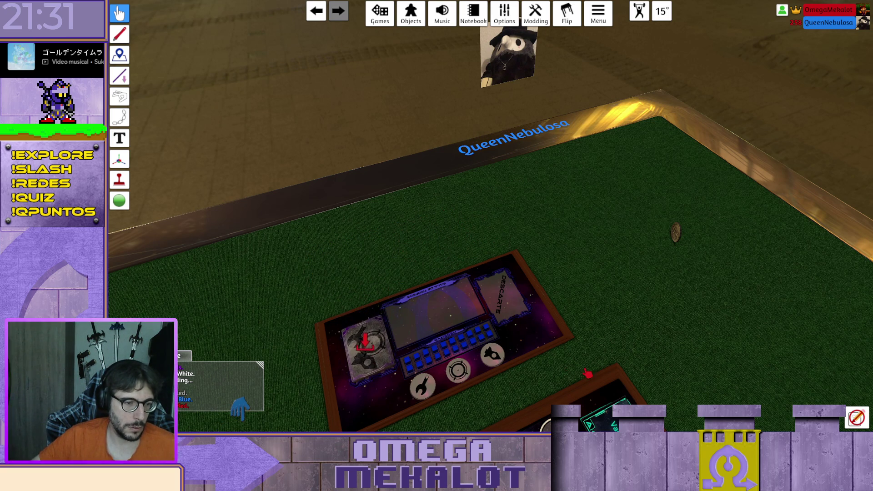
Turn the El Cuartel, Punto Estratégico and Sin Prisioneros mission cards face-down
scroll(585, 375, down, 5)
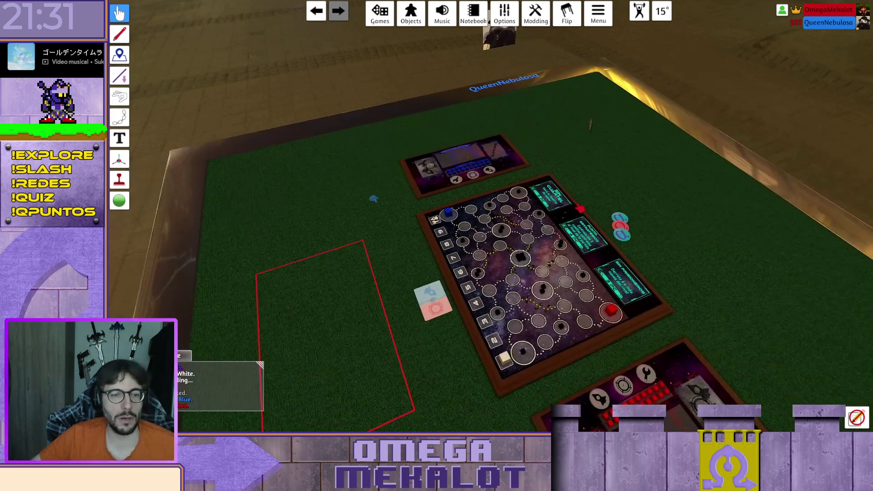
key(f)
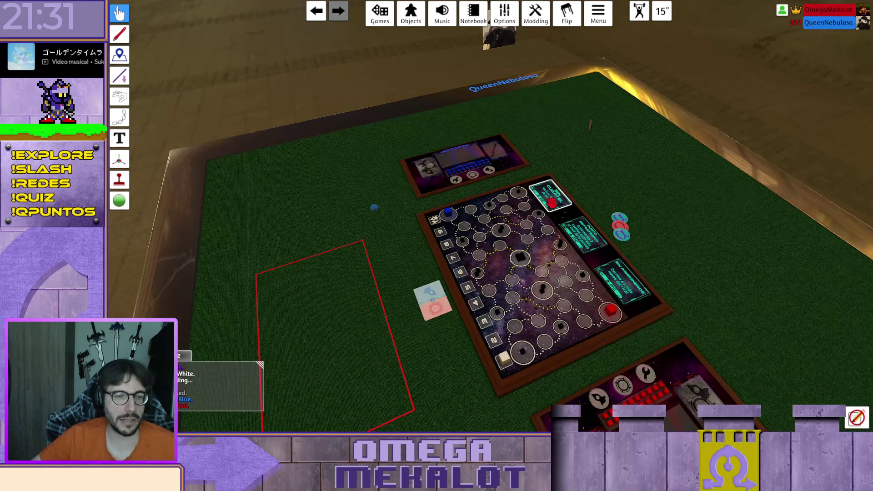
key(Tab)
key(f)
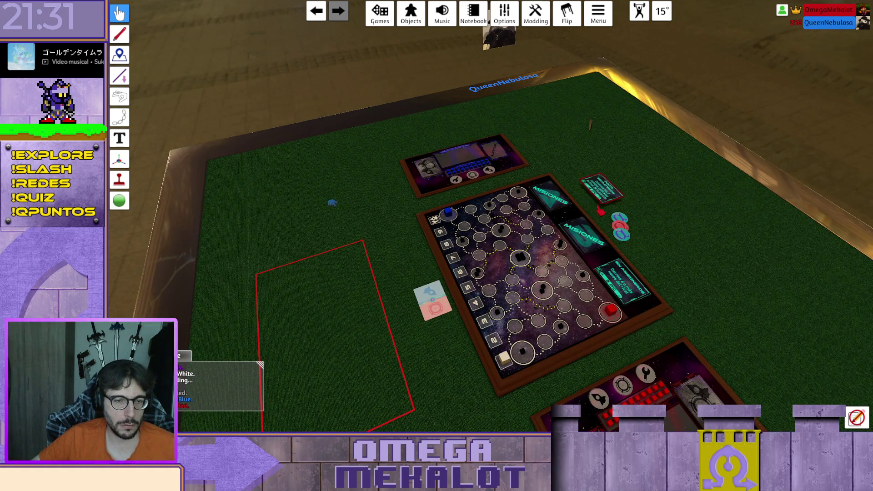
key(f)
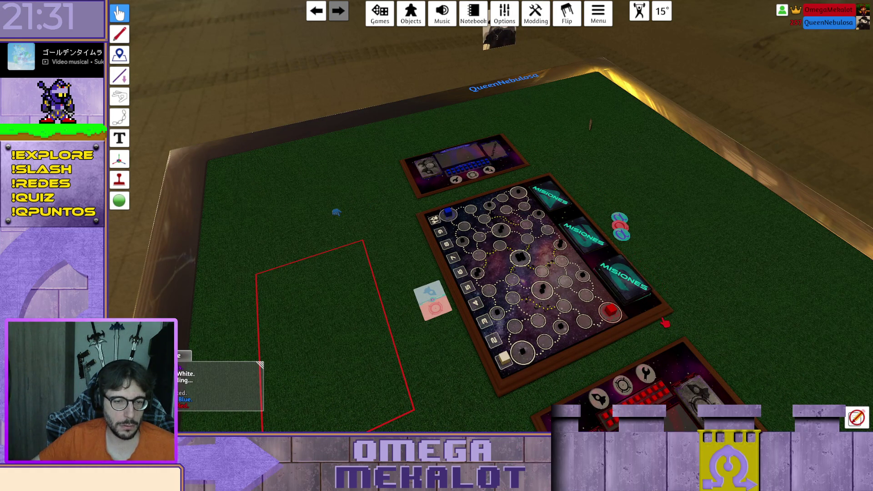
scroll(706, 273, down, 2)
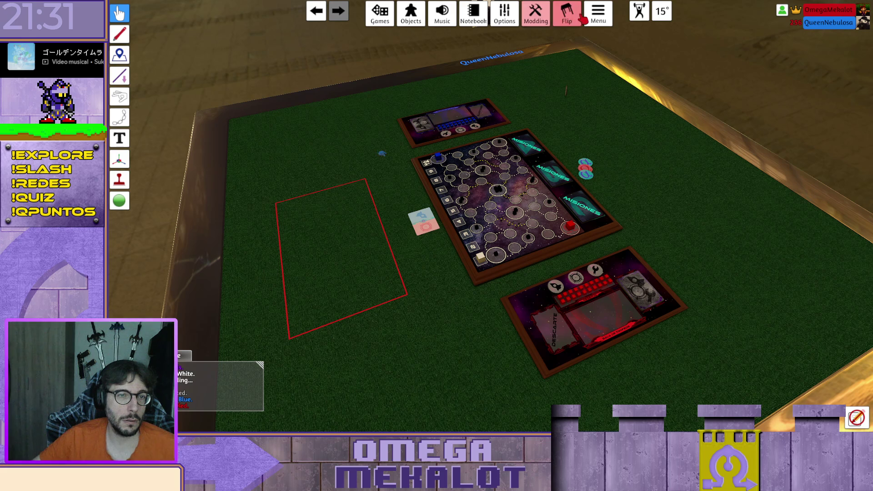
click(380, 13)
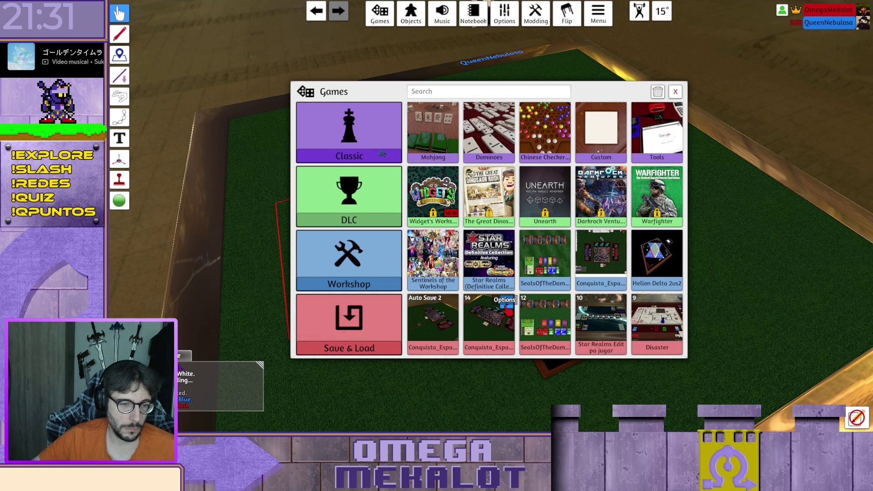
Overwrite the Conquista_Espacial save in the Games library with the current table
click(508, 311)
click(518, 317)
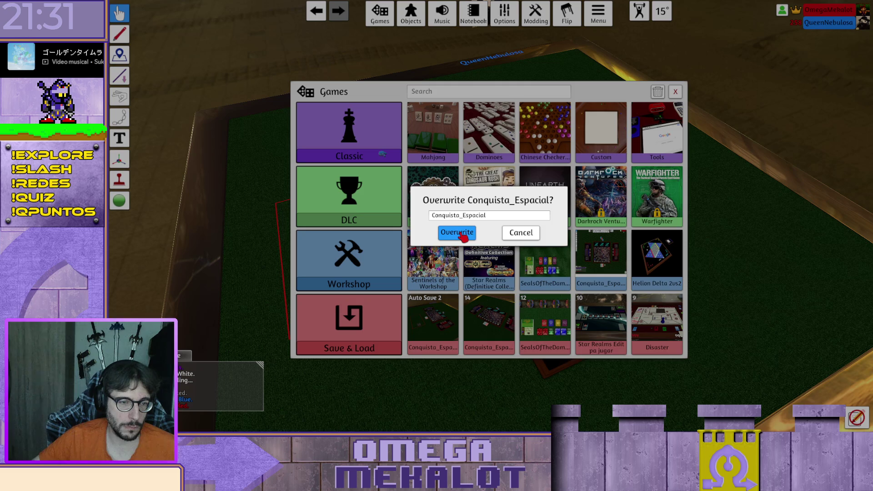
click(463, 235)
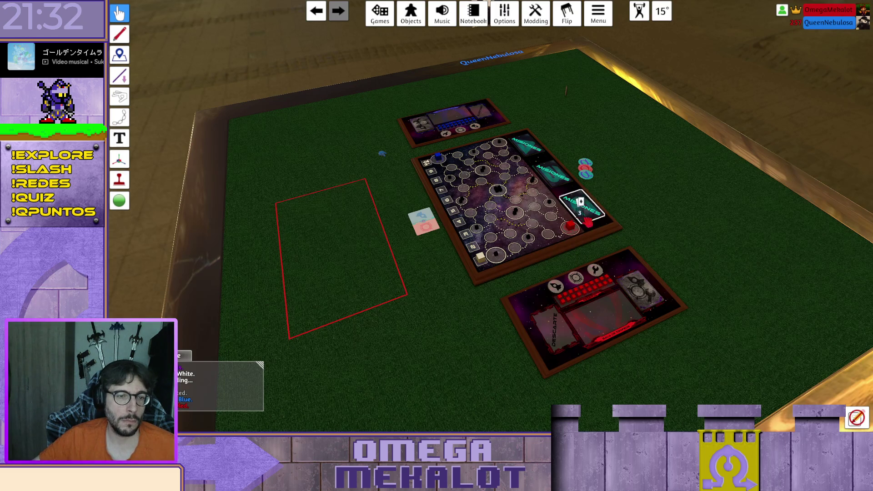
Deal the action cards to all seated players, then play Bors face down into the red zone
key(d)
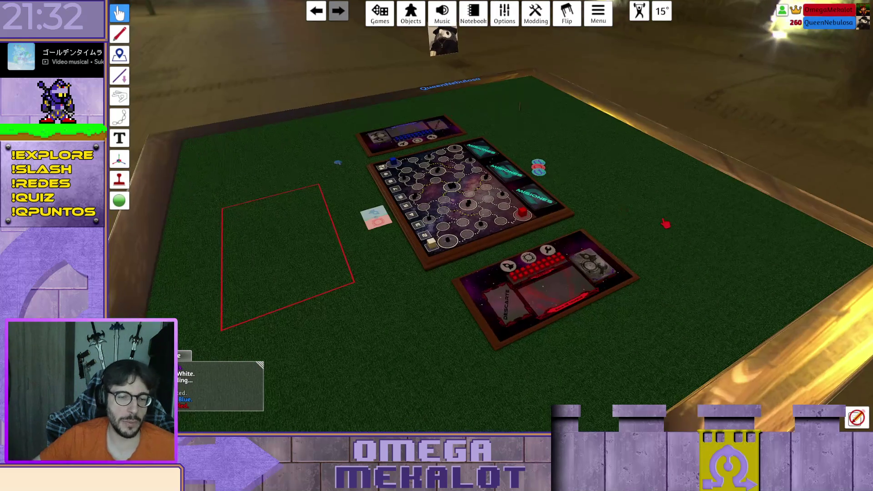
key(e)
right_click(558, 299)
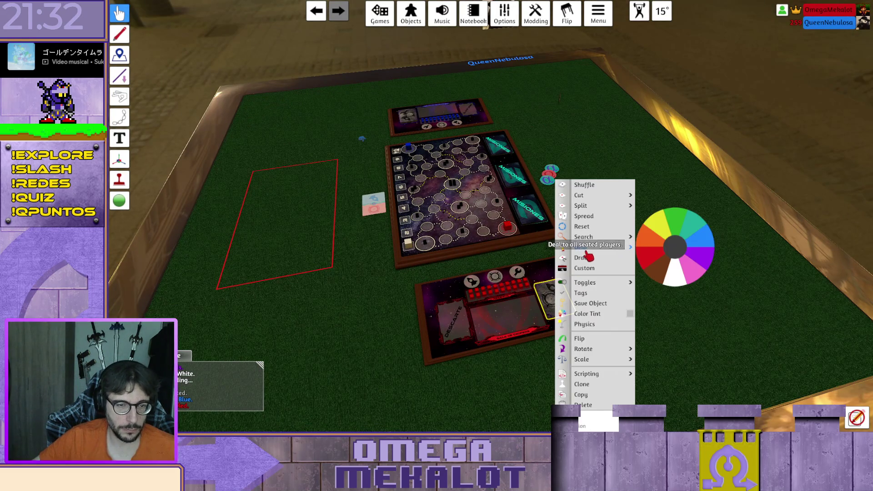
click(588, 252)
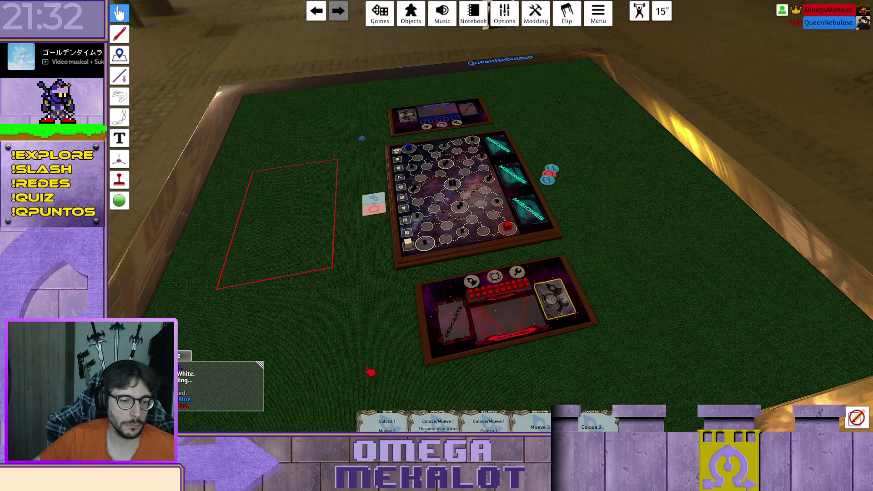
mouse_move(489, 392)
mouse_down()
mouse_move(493, 382)
mouse_move(488, 402)
mouse_up()
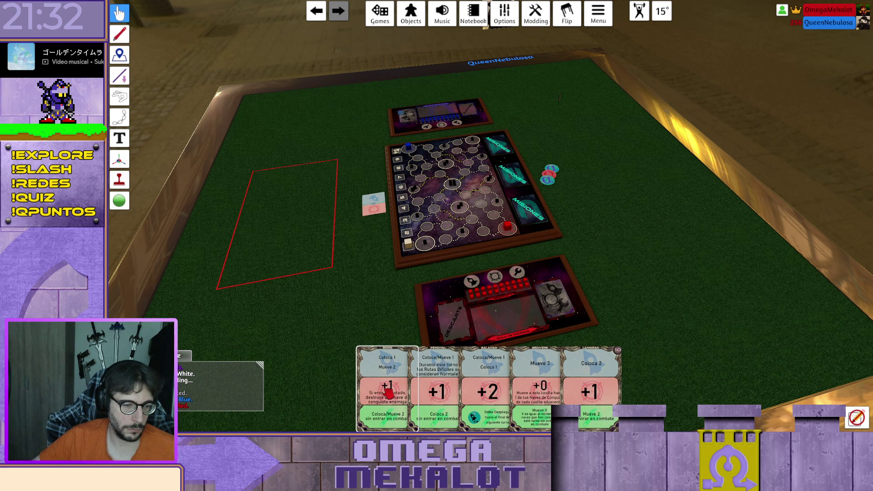
drag(387, 390, 291, 260)
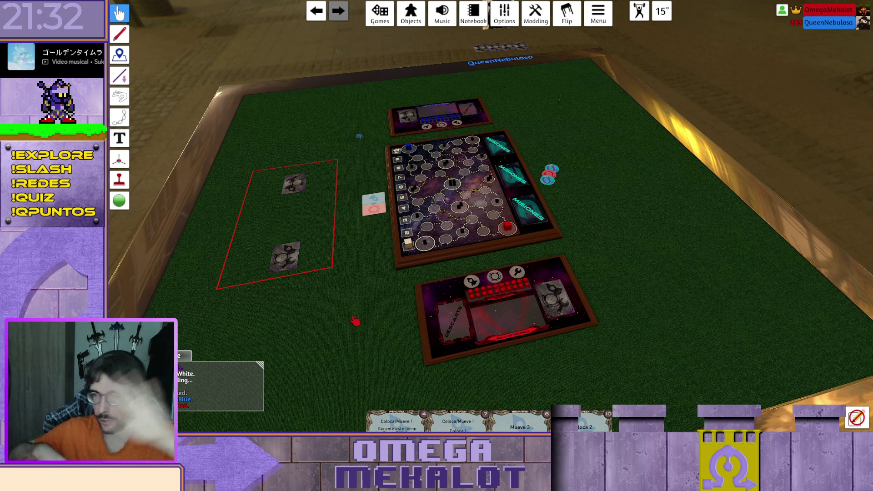
Flip both red-zone cards face up and preview them and the coin up close
key(a)
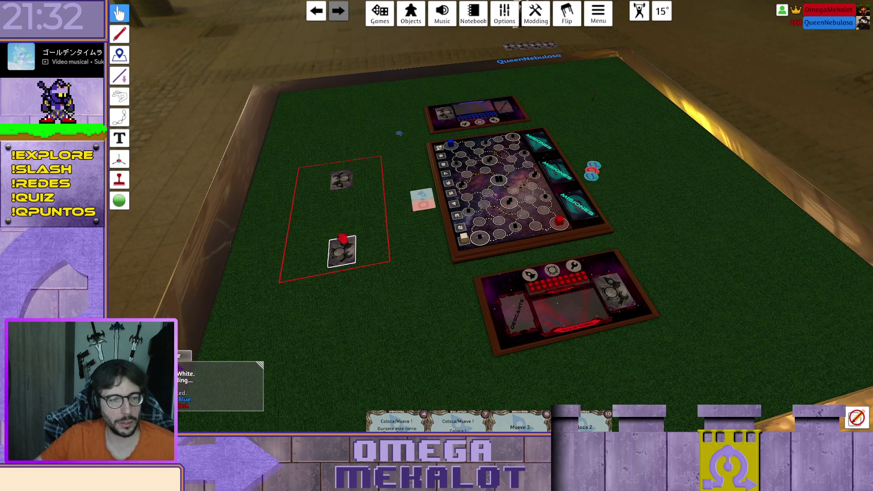
drag(385, 282, 286, 167)
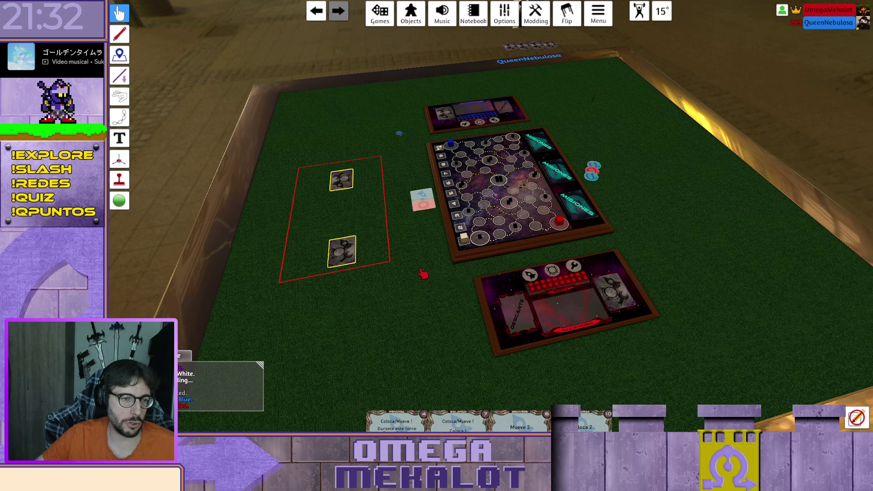
key(f)
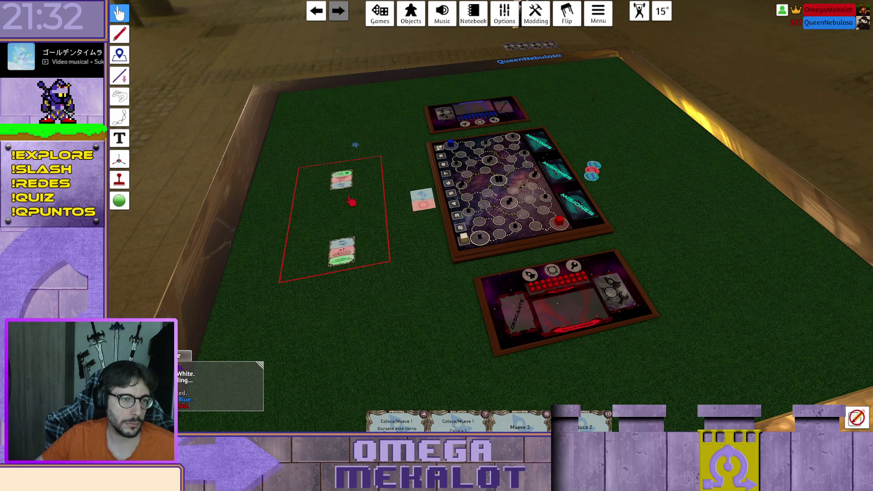
key(alt)
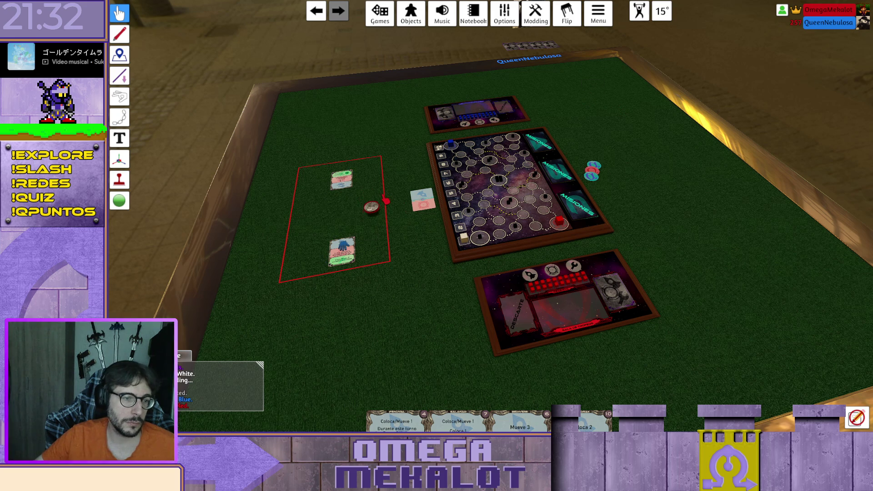
key(alt)
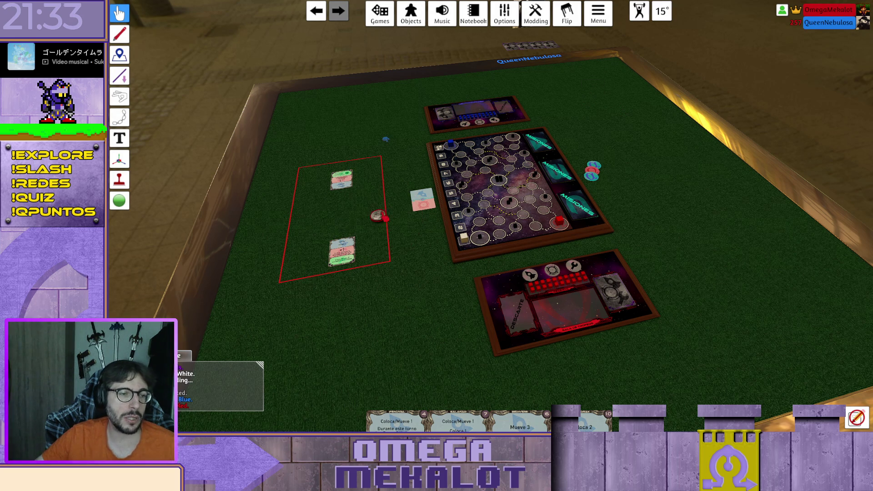
scroll(402, 269, up, 3)
scroll(442, 316, up, 2)
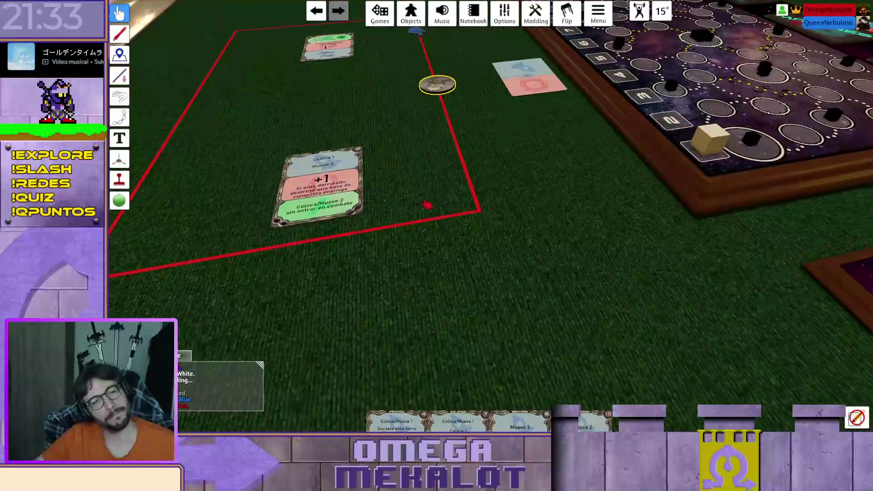
Toss the coin twice so it lands on Tails, and move it beside the main board
scroll(427, 203, up, 2)
scroll(498, 353, up, 2)
drag(529, 200, 581, 249)
mouse_move(532, 179)
mouse_down()
mouse_move(607, 284)
mouse_move(560, 264)
mouse_up()
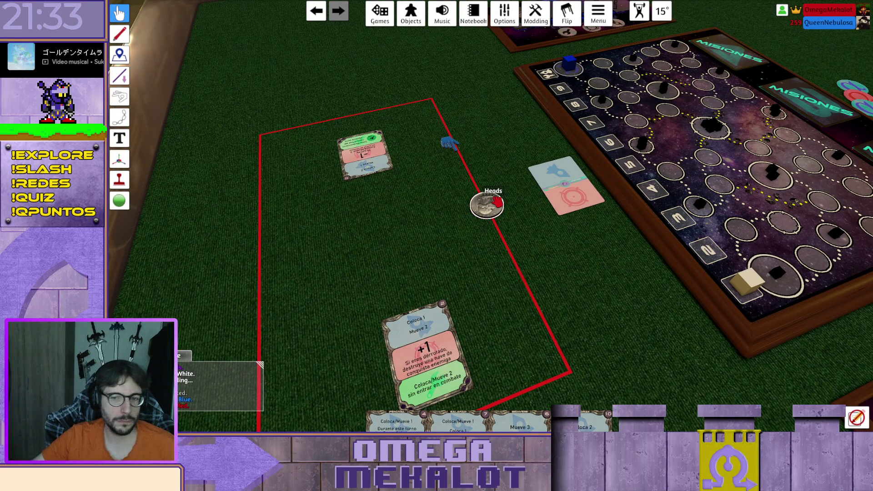
scroll(495, 204, down, 2)
key(r)
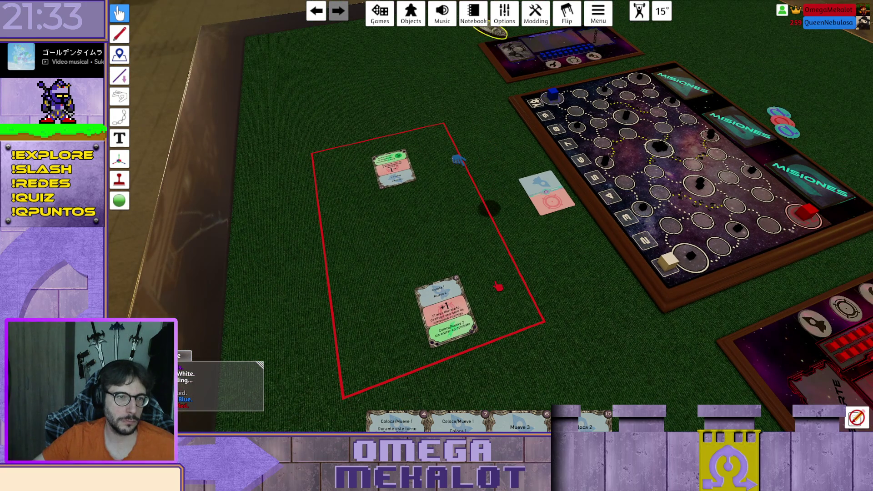
key(r)
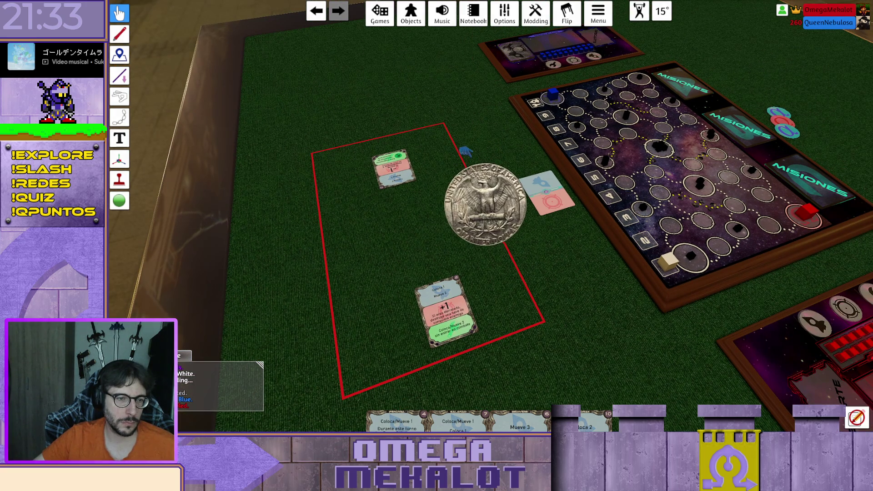
drag(490, 207, 565, 246)
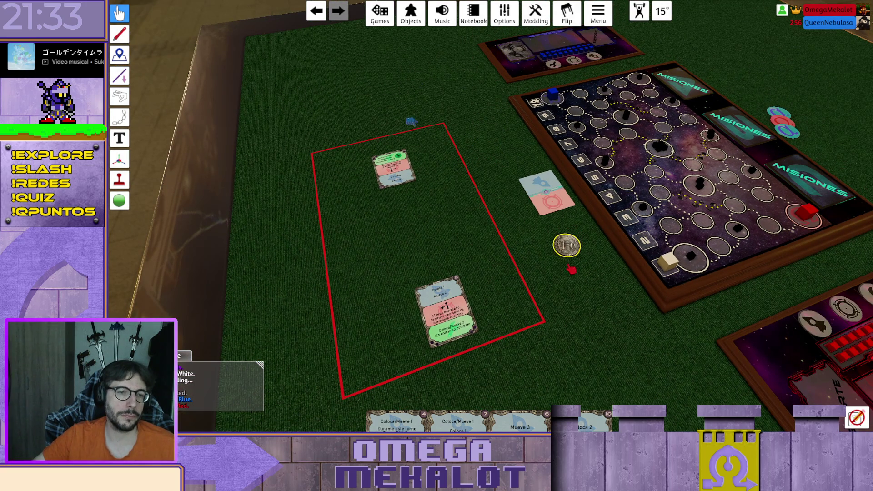
scroll(557, 299, up, 3)
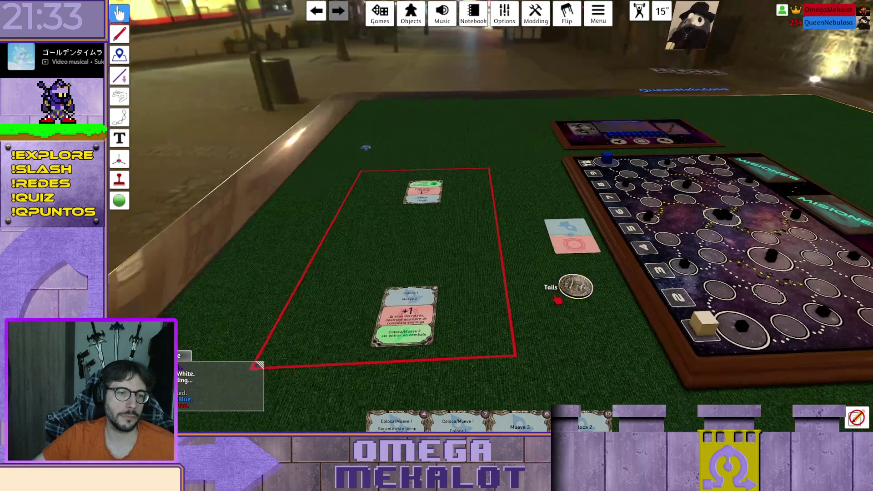
scroll(558, 299, down, 3)
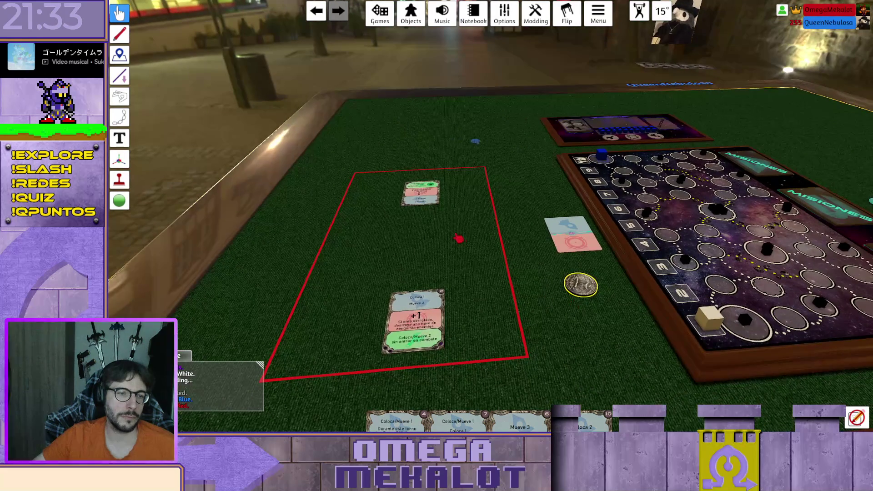
scroll(459, 238, down, 3)
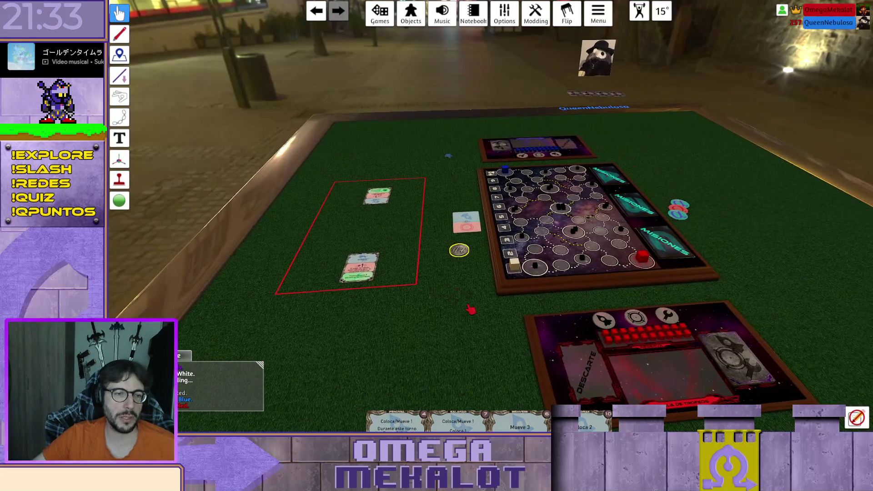
Preview the Lancelot card and the other red-zone card up close
key(d)
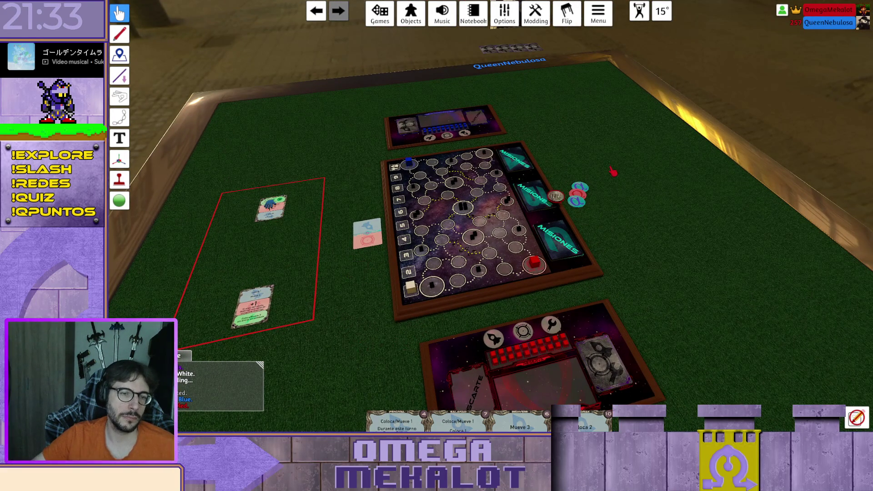
scroll(670, 288, up, 2)
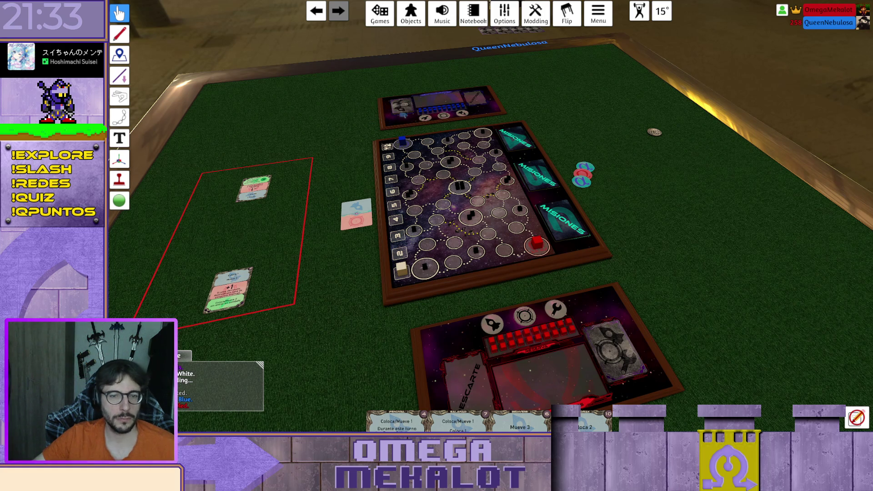
scroll(591, 251, up, 3)
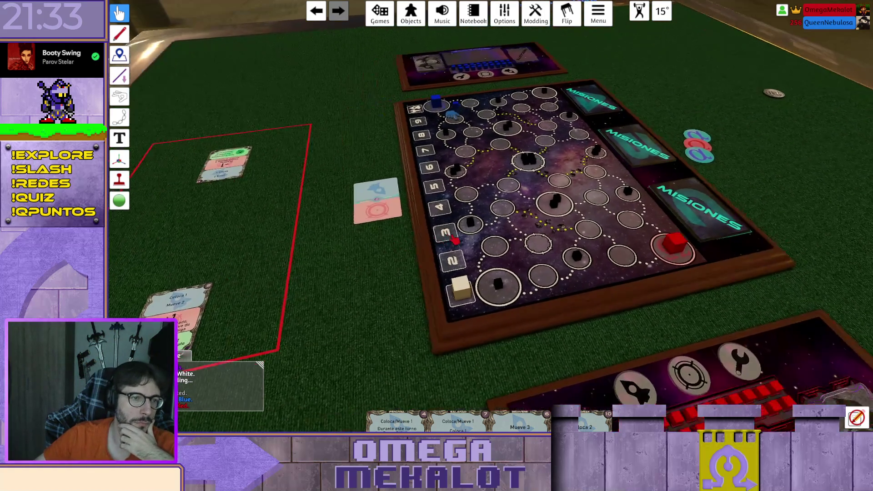
key(a)
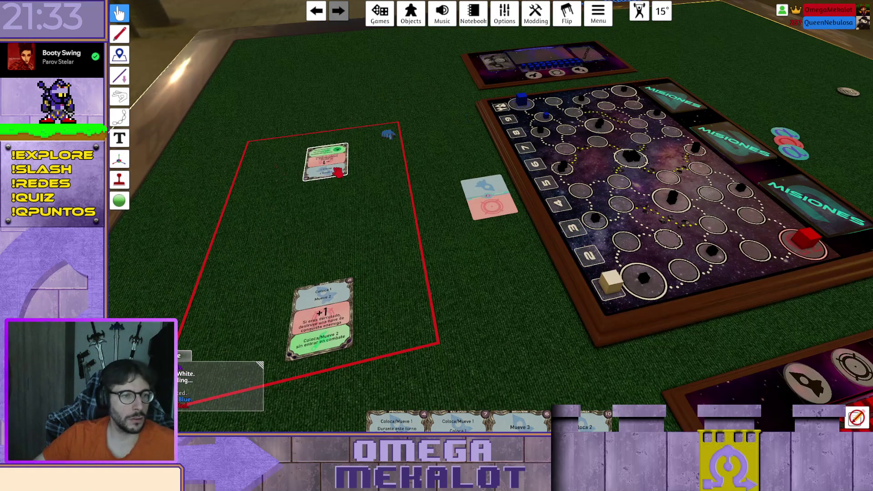
key(alt)
key(q)
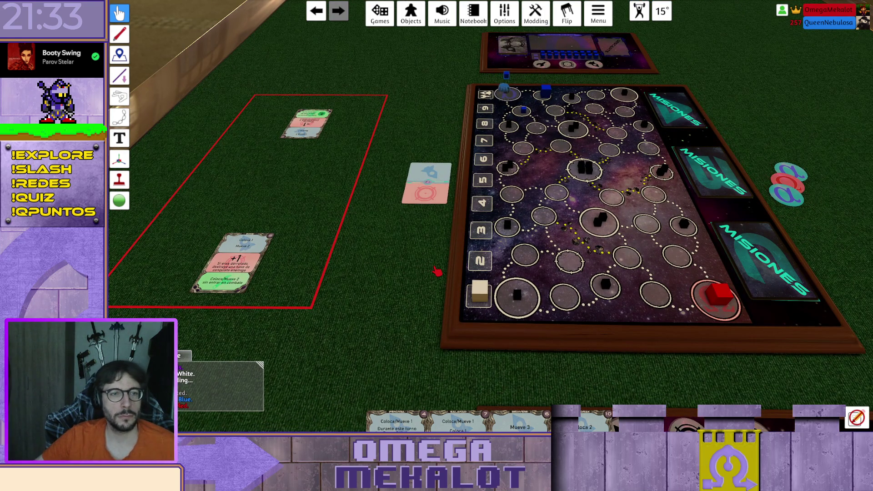
key(alt)
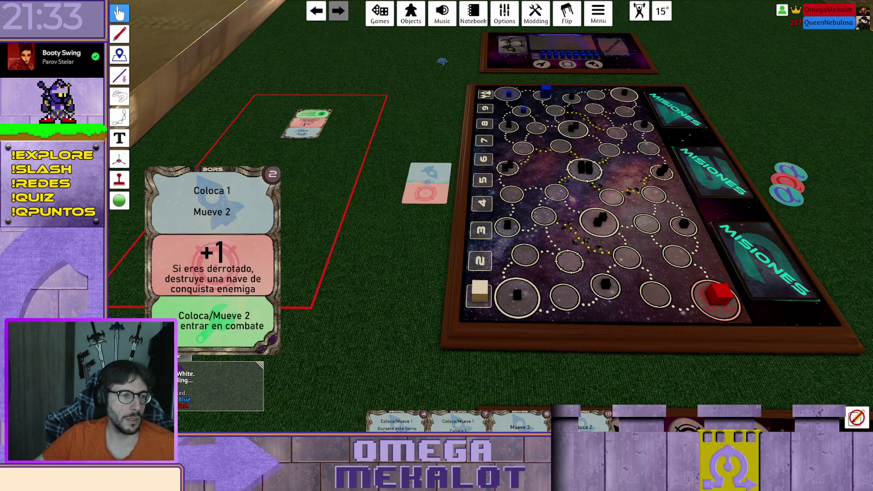
Place the red cube on the board's bottom-right space
key(s)
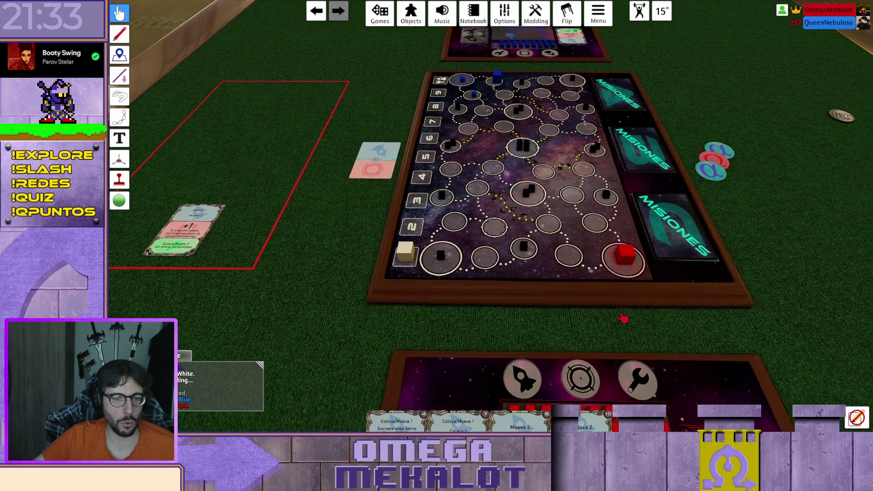
key(s)
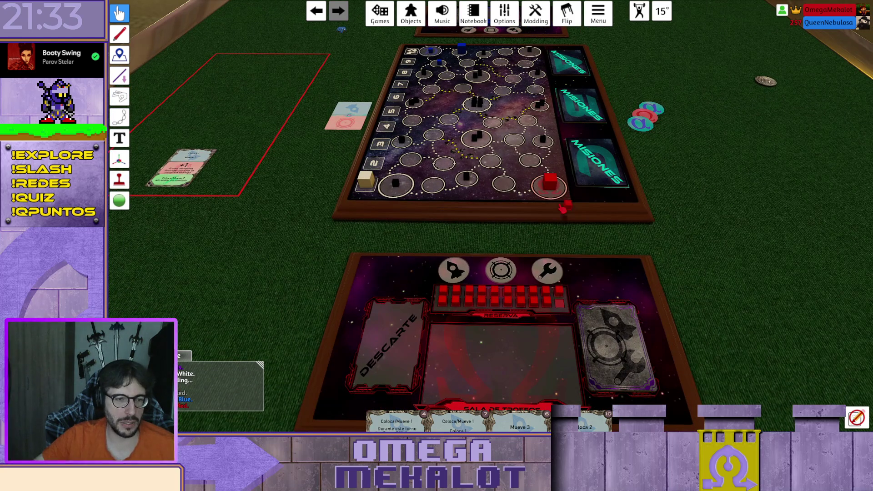
drag(544, 189, 561, 186)
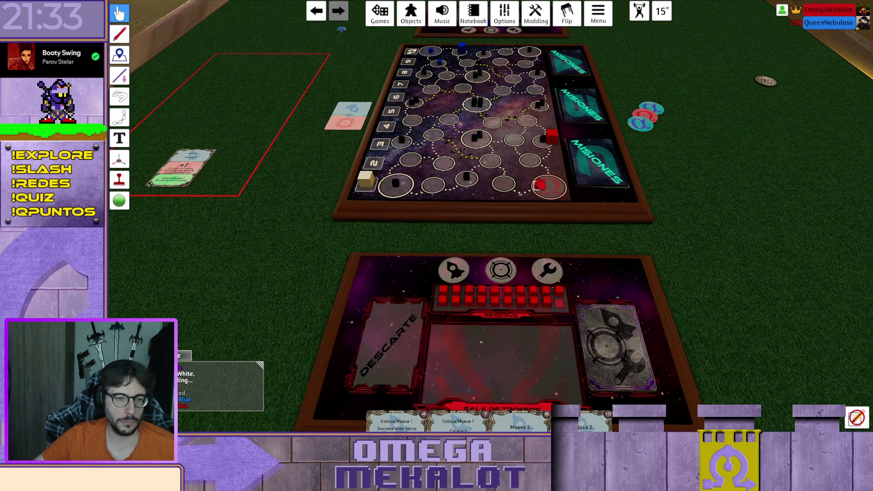
key(a)
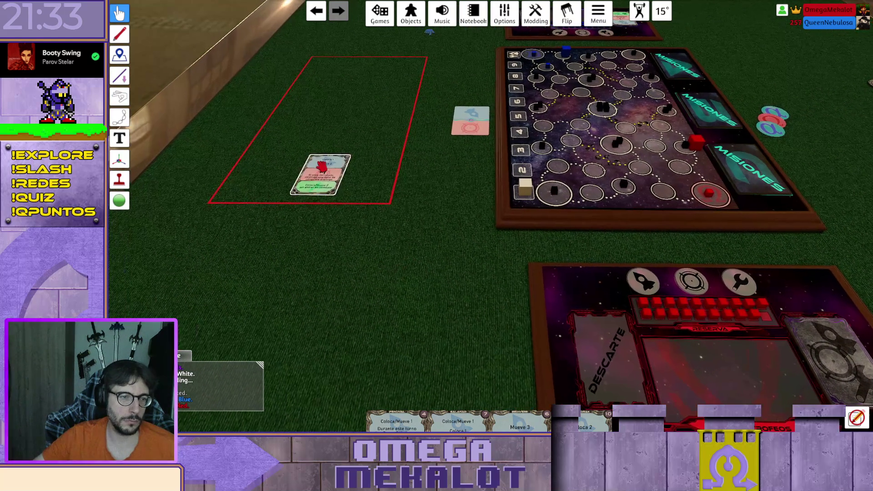
key(d)
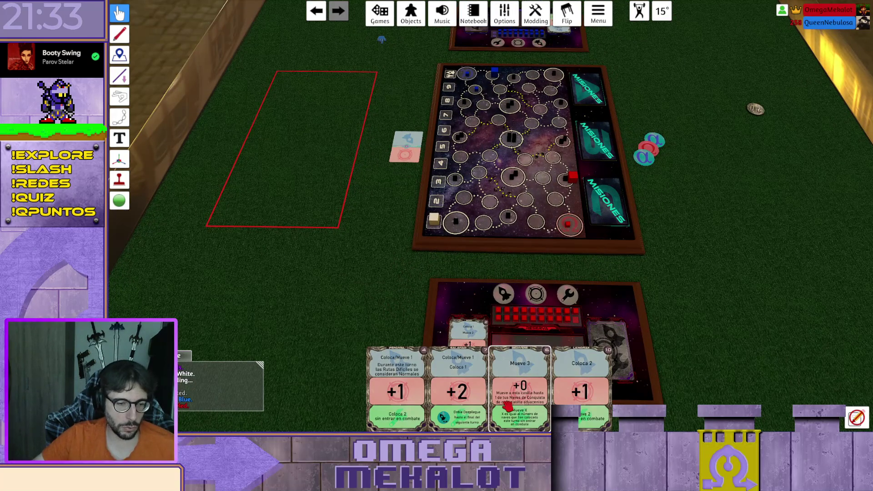
Move the Coloca 2 / +1 card from the hand onto the lower player board
scroll(527, 410, up, 1)
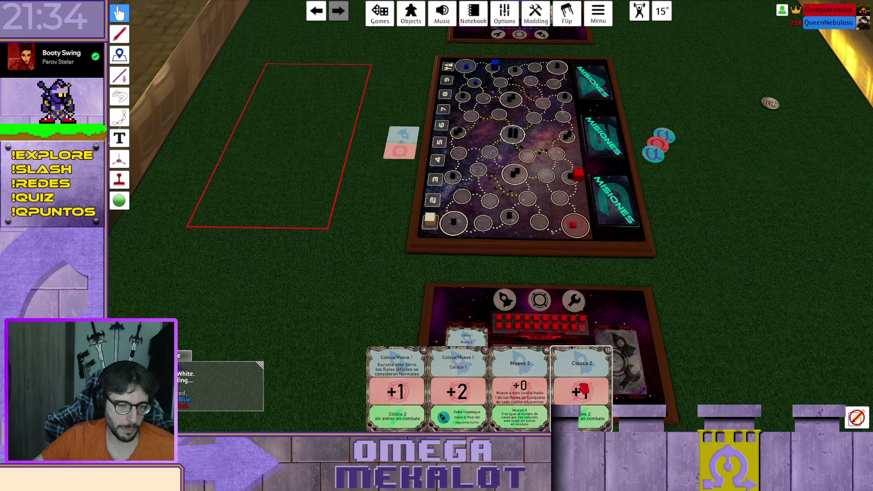
drag(589, 389, 344, 243)
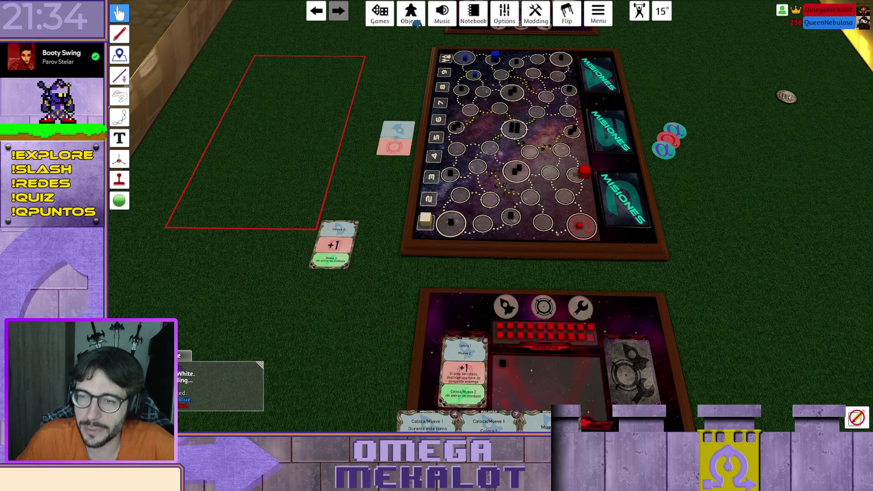
scroll(455, 293, down, 3)
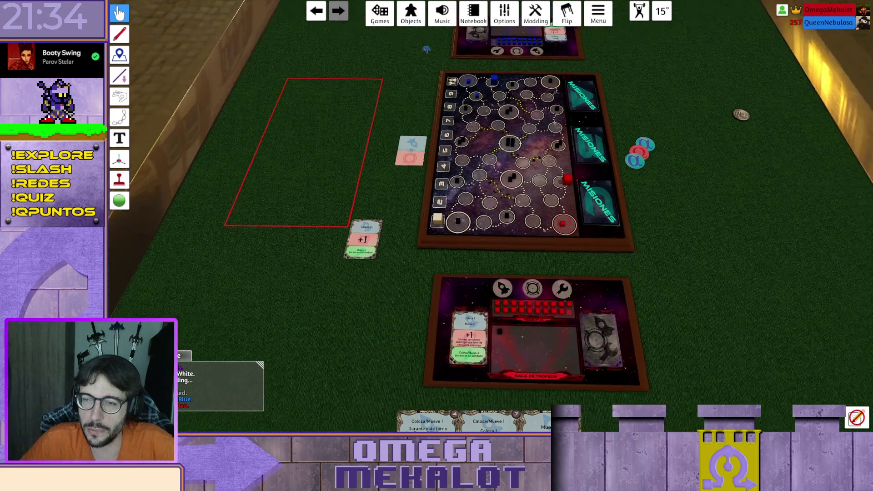
scroll(455, 293, up, 5)
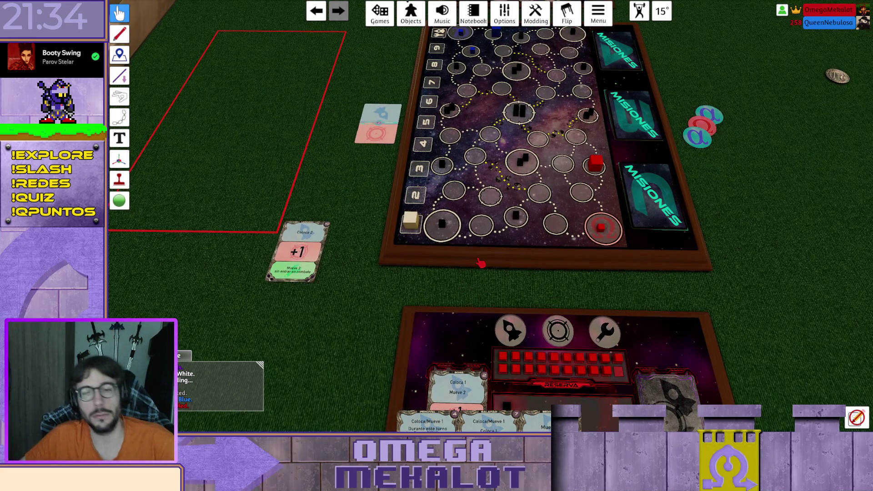
scroll(464, 310, down, 3)
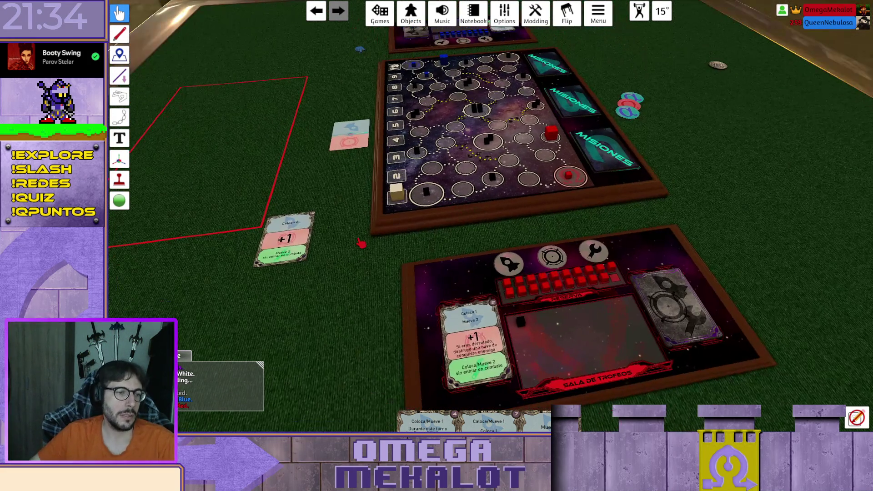
drag(284, 238, 475, 345)
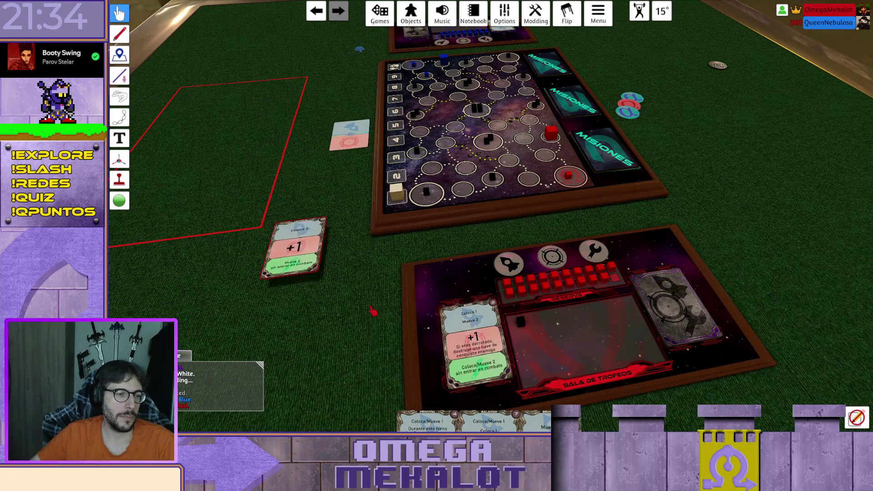
scroll(692, 162, down, 2)
scroll(689, 191, up, 3)
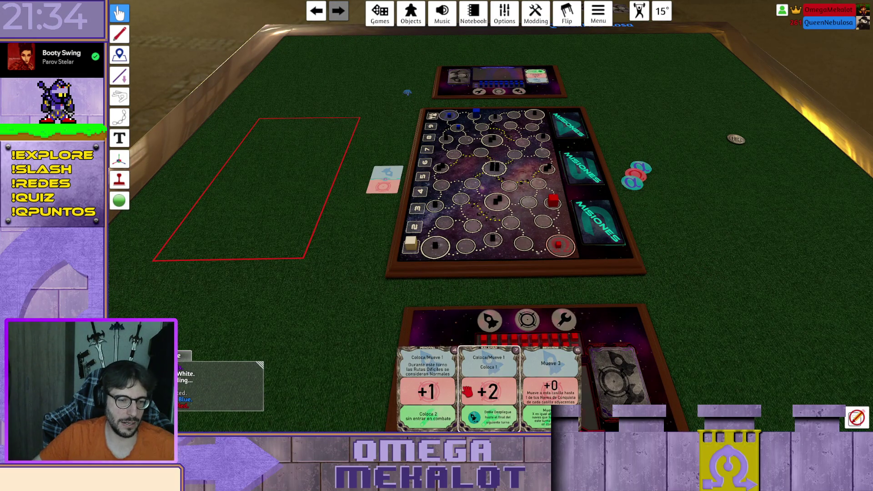
Play the first hand card face down into the red zone, then reveal and preview it
key(f)
drag(437, 387, 248, 234)
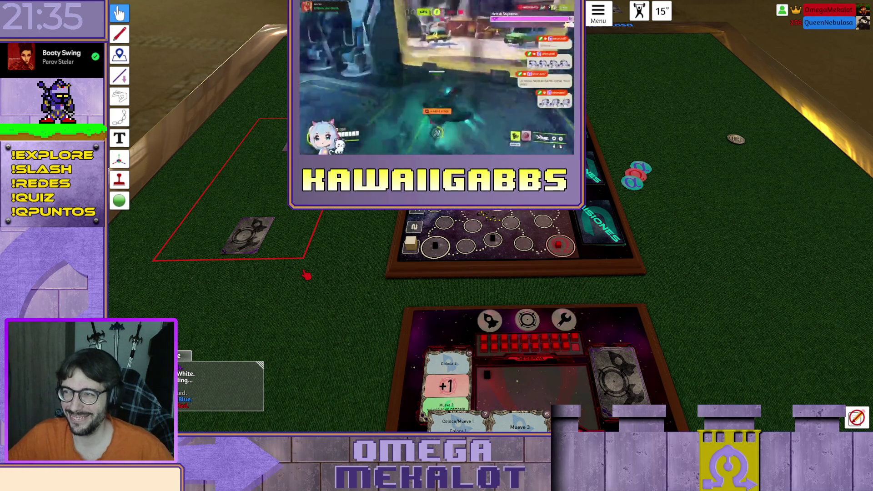
drag(333, 251, 252, 143)
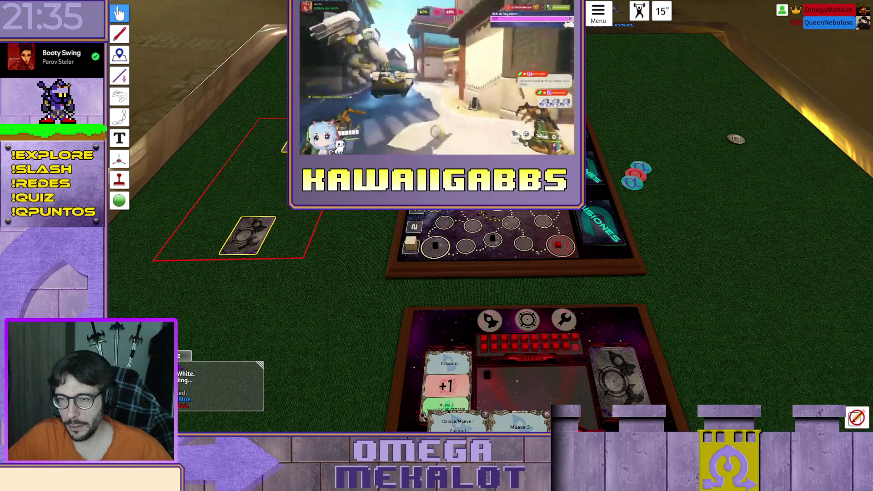
key(f)
key(alt)
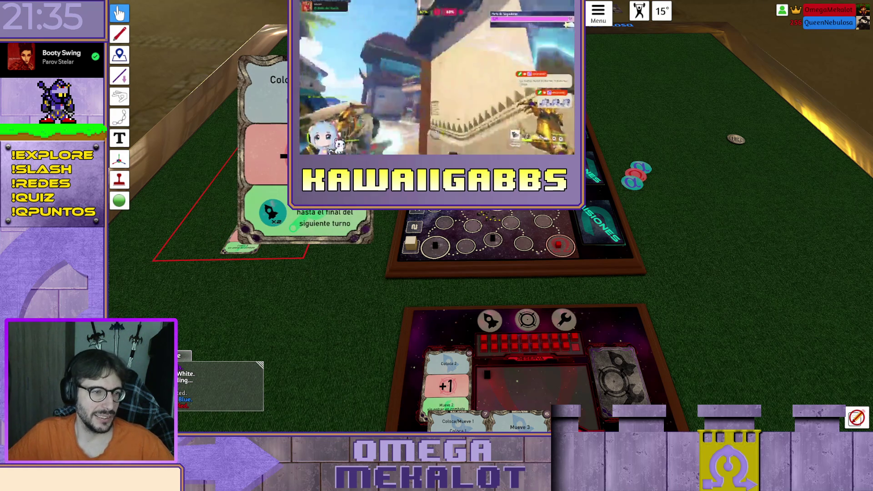
key(alt)
Carry a red cube from the reserve onto the star map
scroll(615, 230, up, 2)
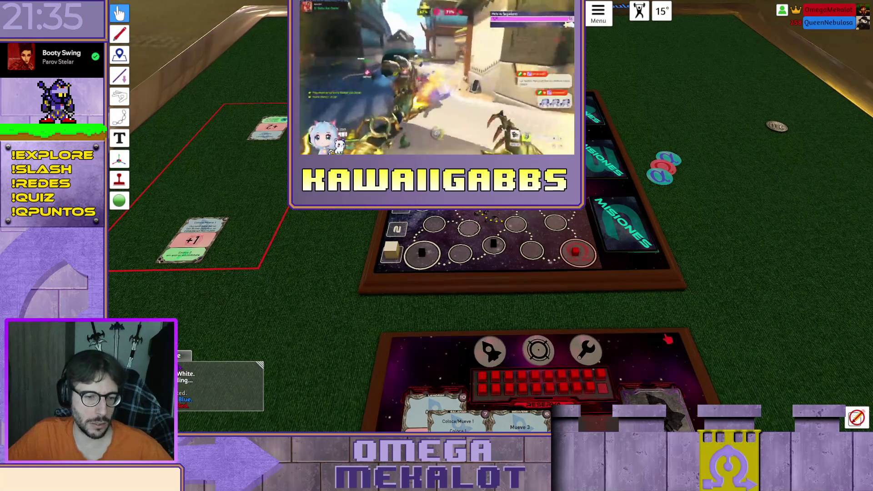
scroll(575, 363, down, 1)
drag(564, 345, 570, 228)
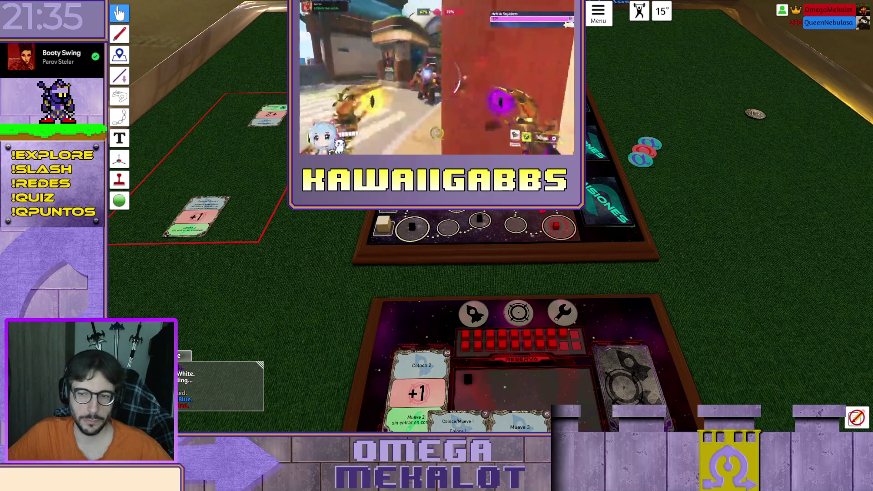
scroll(130, 297, down, 3)
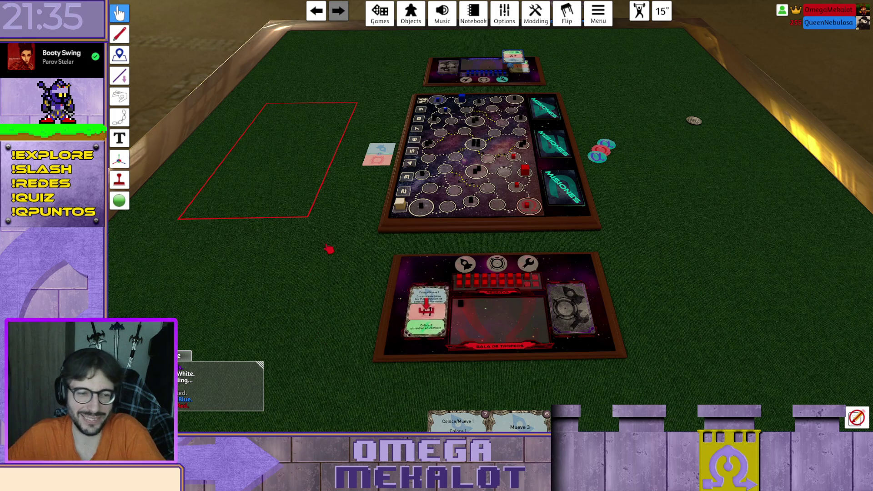
Advance the cream marker from space 1 to 3 and play Mueve 3 onto the player board
scroll(338, 261, up, 1)
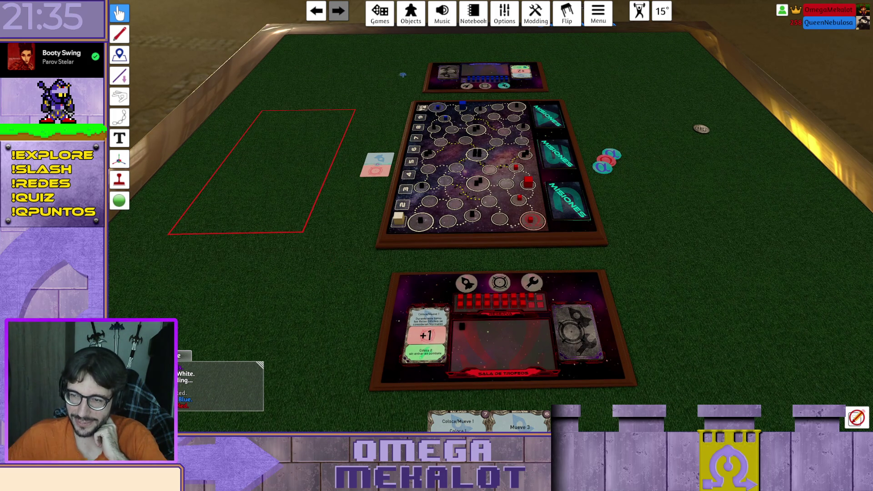
drag(398, 220, 402, 201)
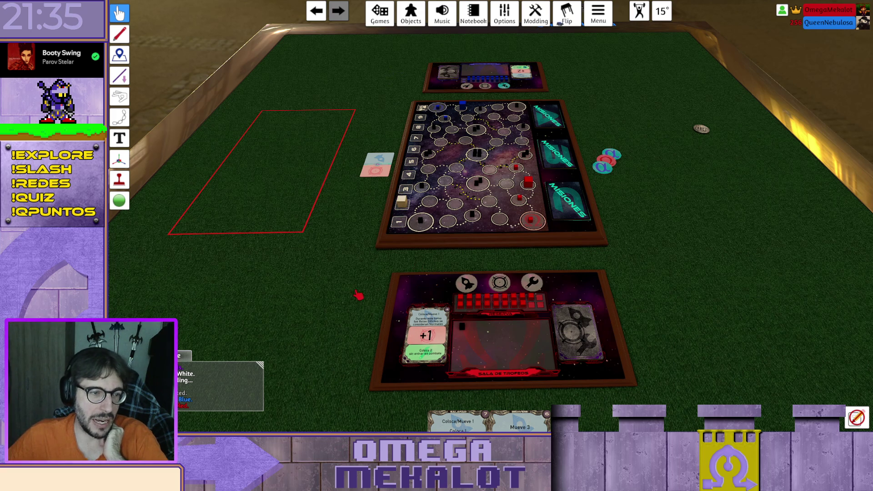
drag(519, 409, 440, 351)
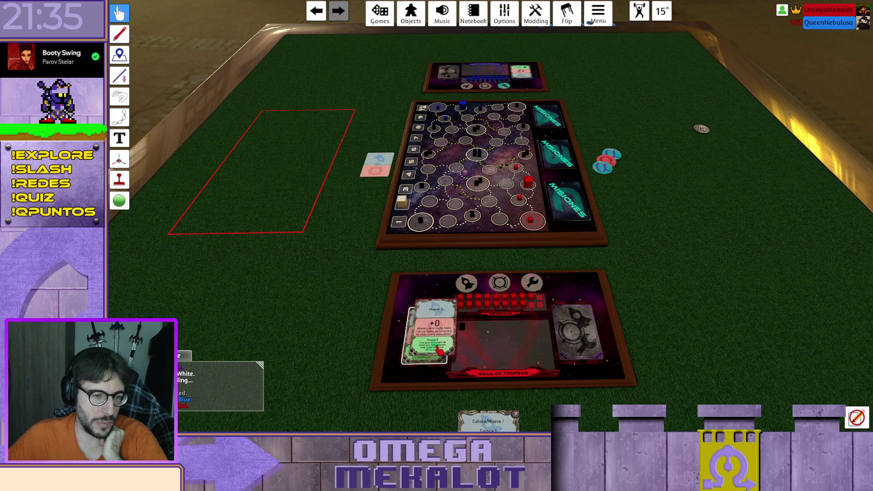
Draw four cards from the action deck into the hand
right_click(574, 339)
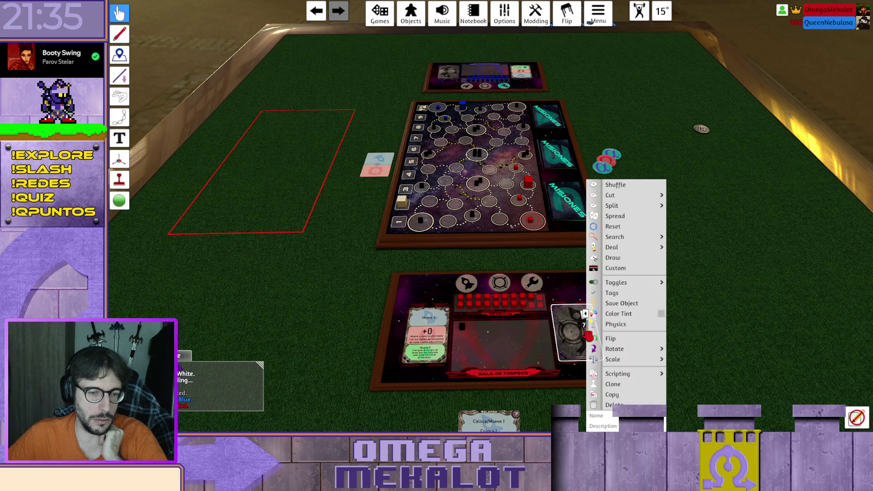
click(613, 258)
click(613, 258)
click(612, 258)
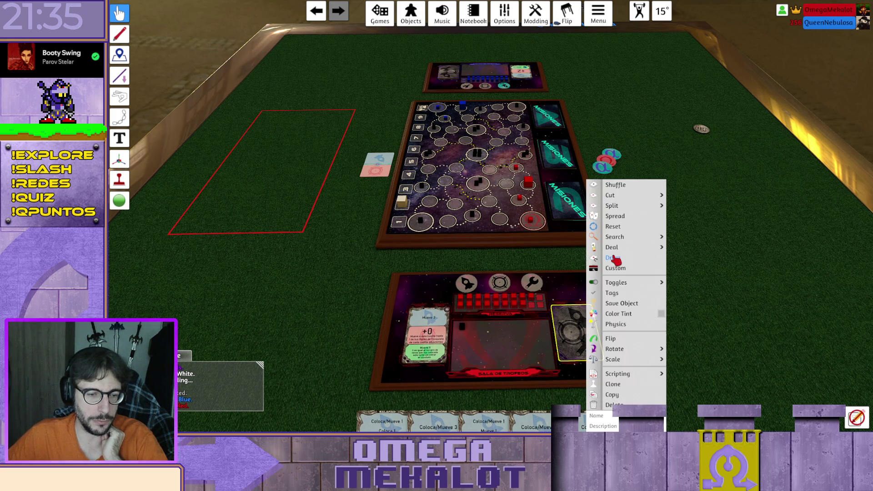
click(613, 258)
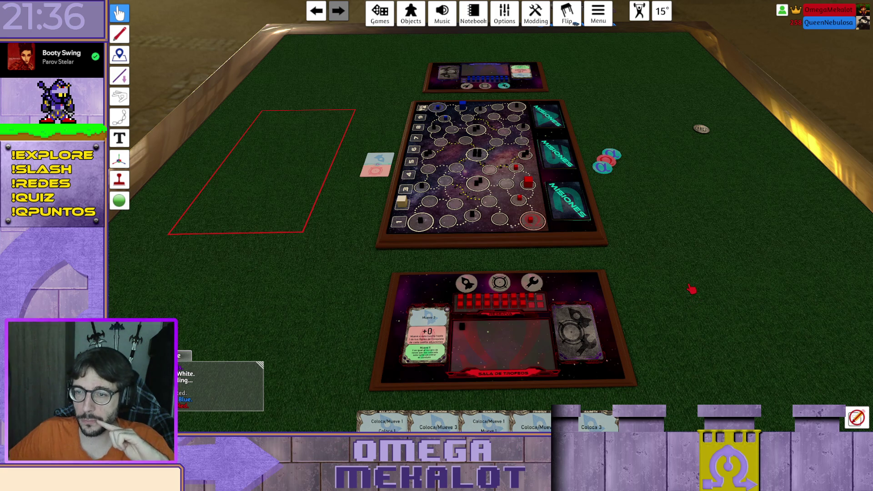
Zoom in and out to survey the whole table and the other player's area
scroll(253, 272, down, 3)
scroll(367, 242, down, 3)
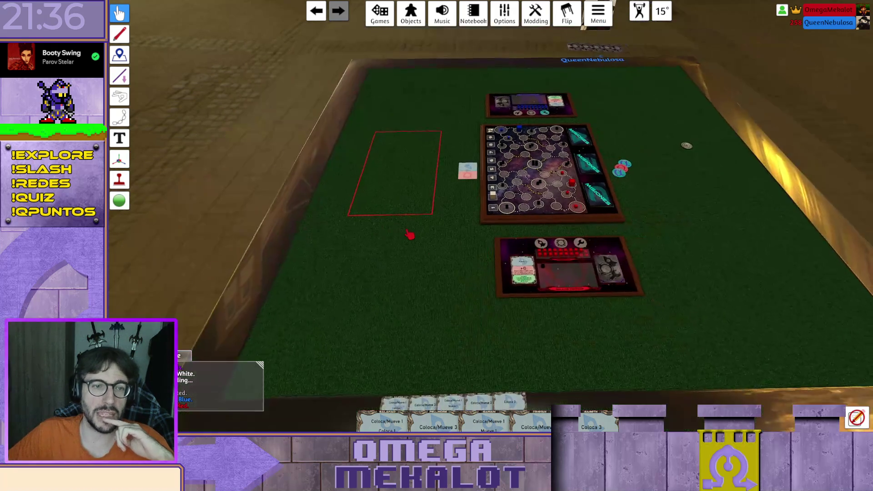
scroll(409, 234, down, 2)
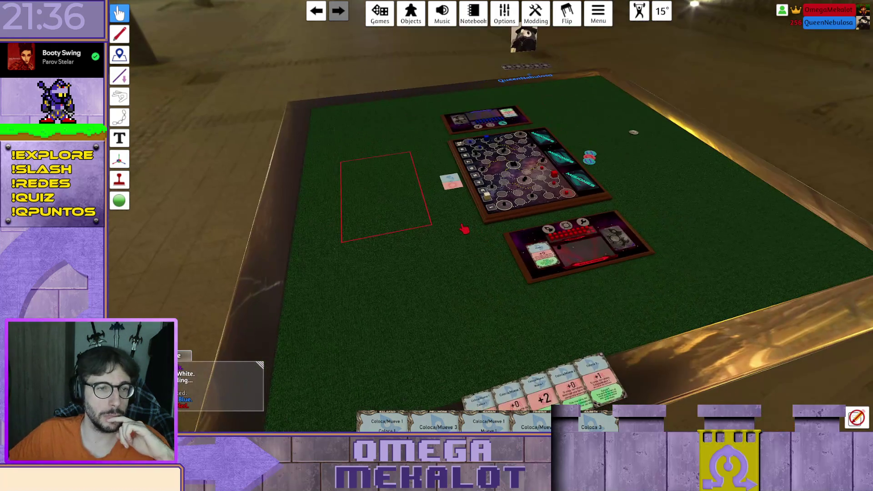
scroll(465, 229, up, 2)
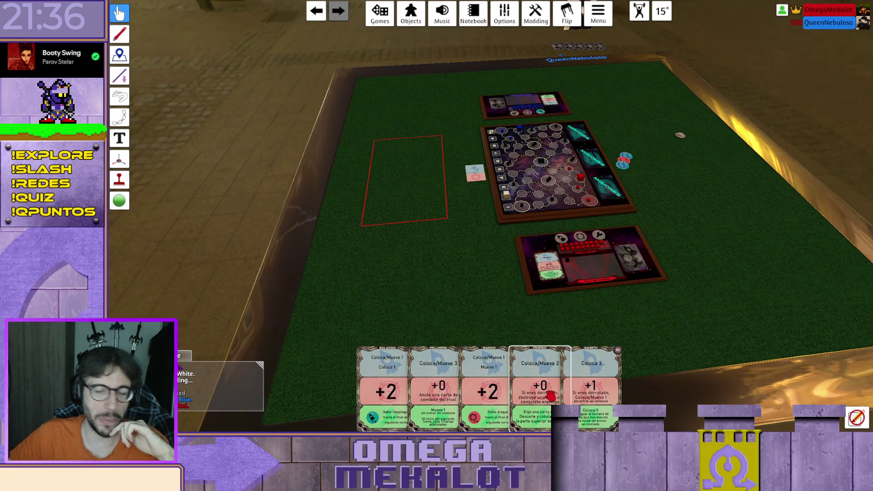
mouse_move(544, 410)
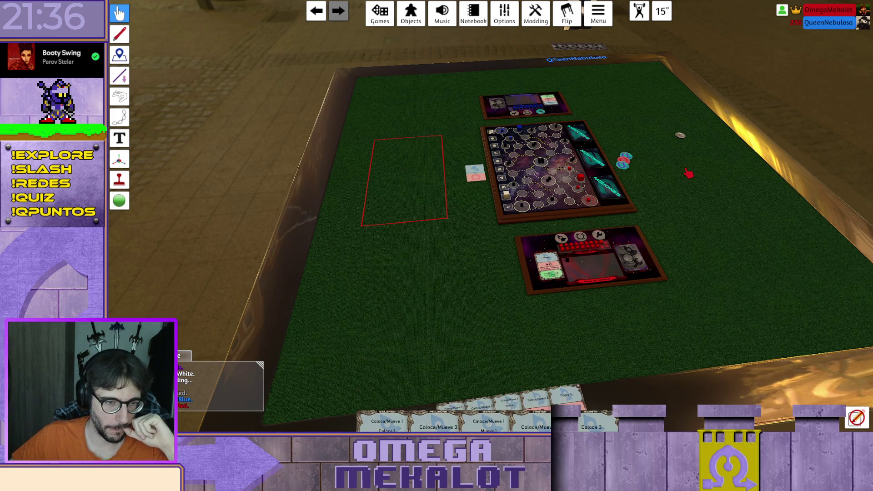
scroll(686, 173, up, 5)
scroll(665, 286, down, 2)
scroll(650, 273, down, 3)
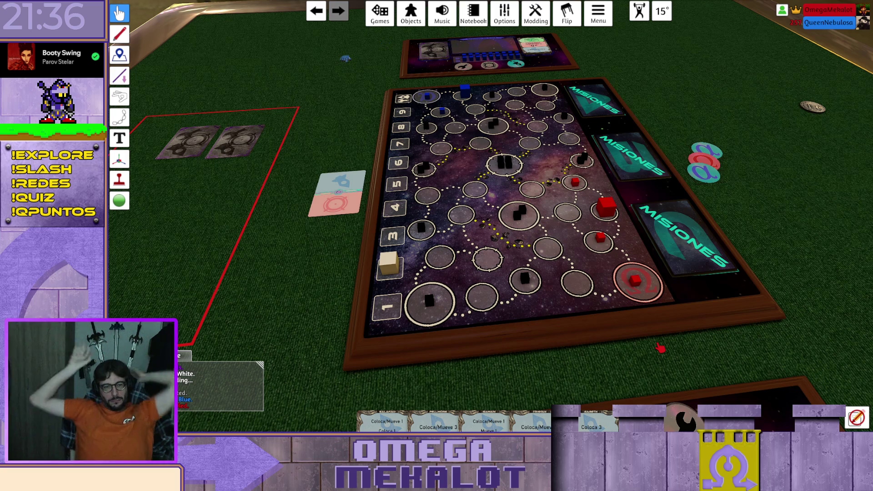
mouse_move(438, 410)
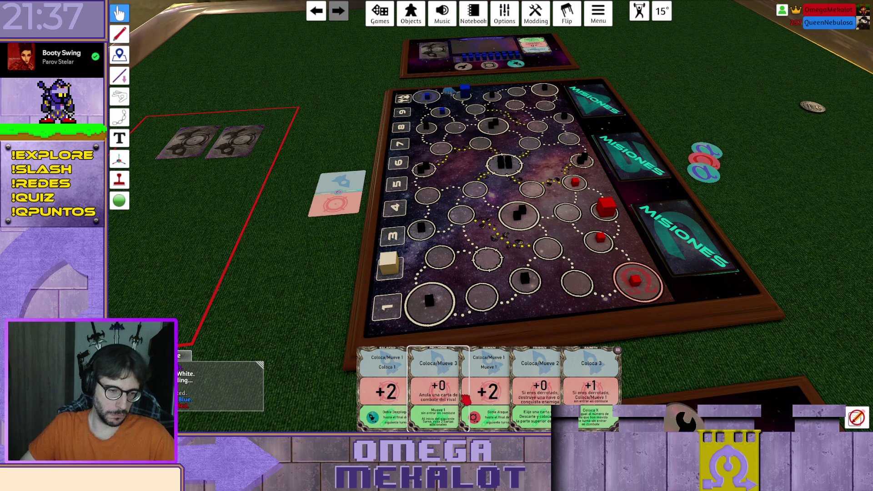
Play the second hand card face down into the red zone, then select all three cards there to reveal them
key(f)
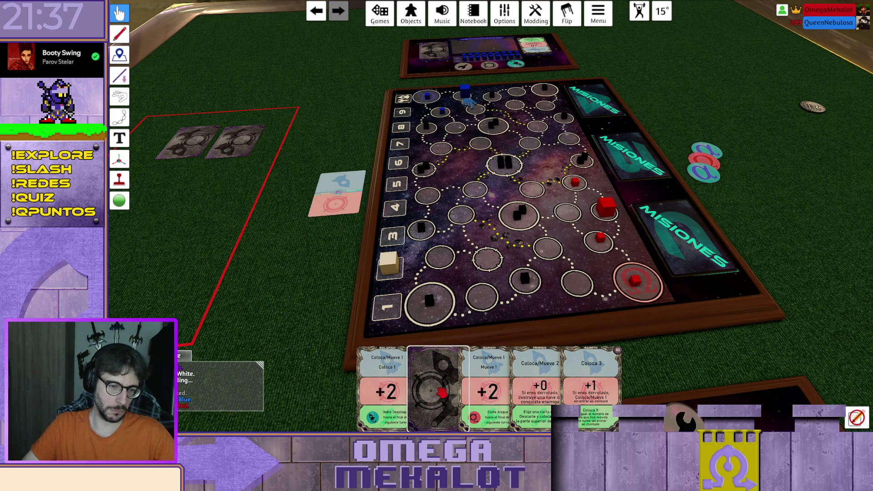
key(f)
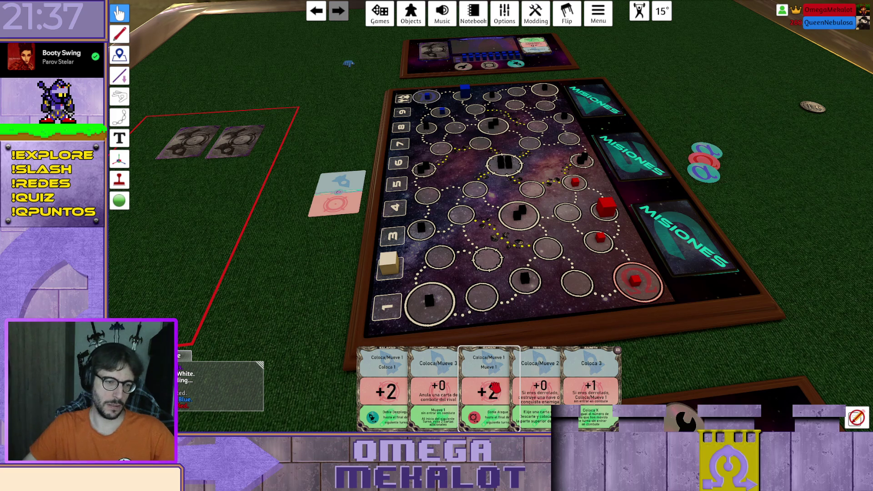
key(f)
drag(444, 403, 177, 282)
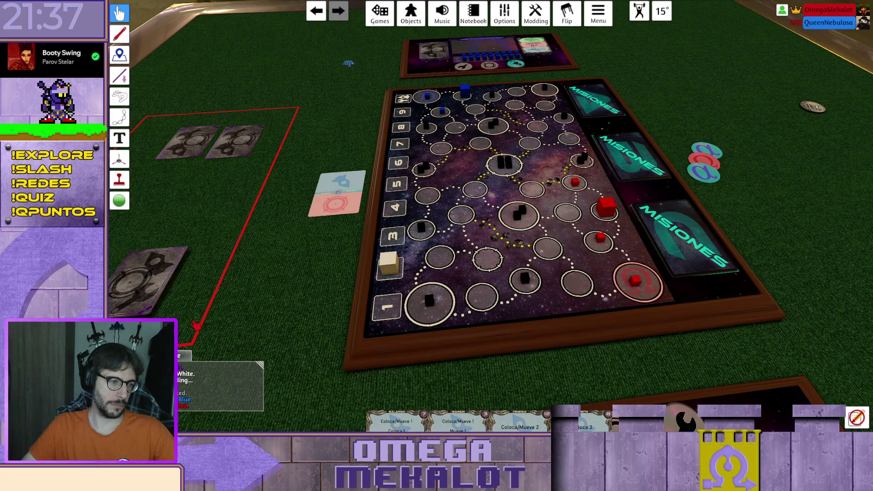
scroll(463, 292, up, 2)
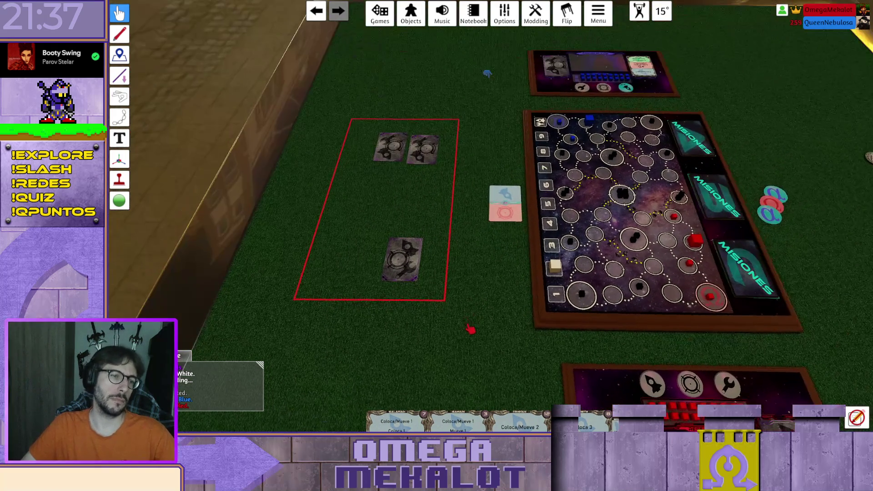
drag(457, 295, 345, 134)
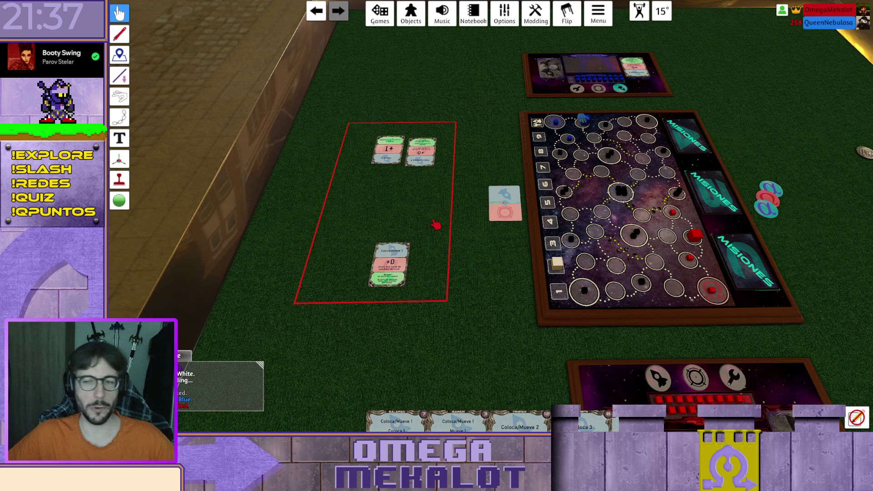
scroll(436, 225, up, 2)
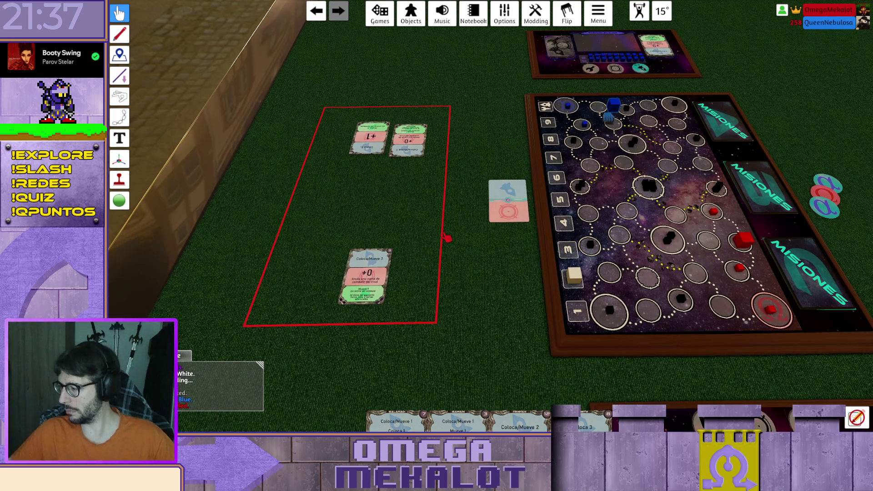
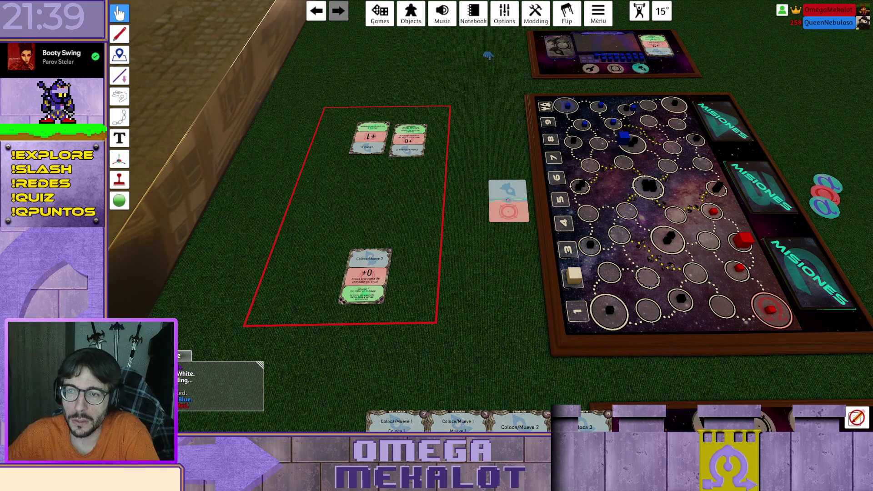
Move the +0 card out of the red-outlined area and place it on the player board
key(d)
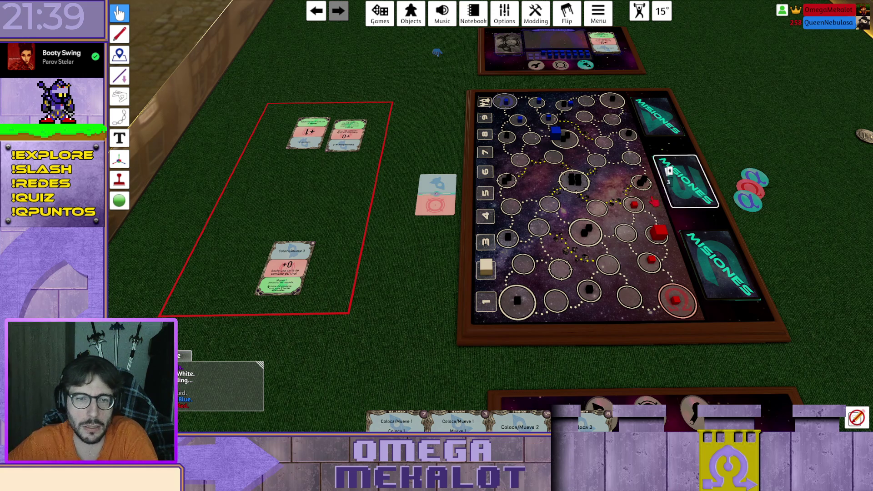
key(d)
key(s)
key(a)
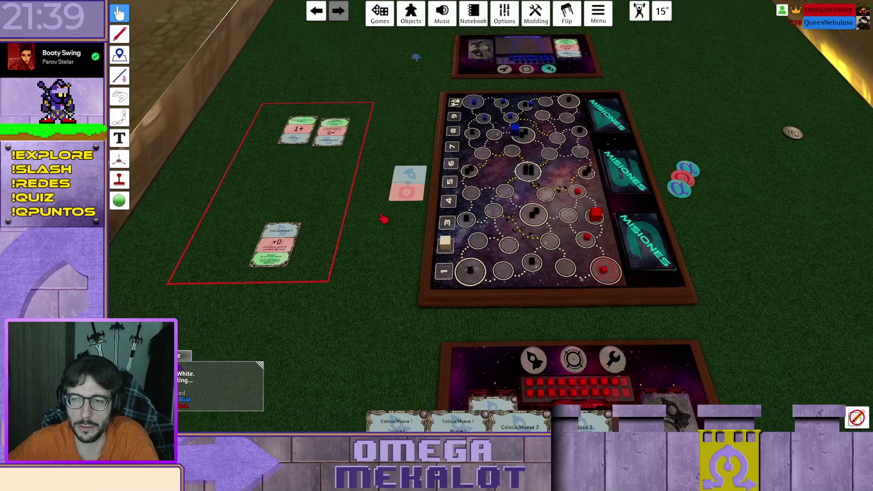
key(w)
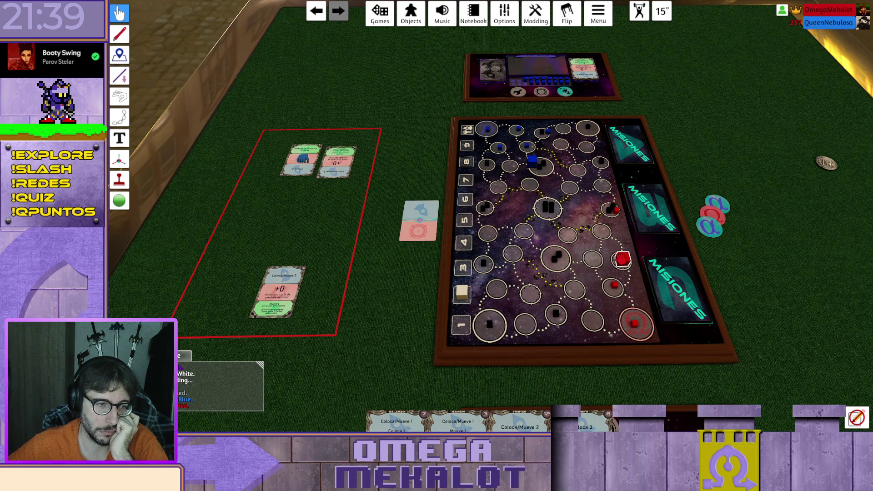
drag(622, 259, 603, 231)
scroll(586, 278, down, 3)
drag(293, 214, 480, 355)
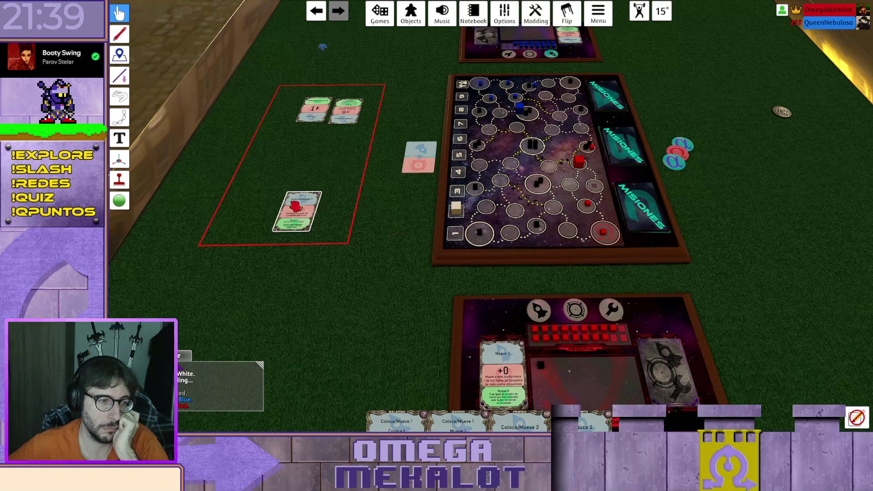
scroll(480, 355, down, 2)
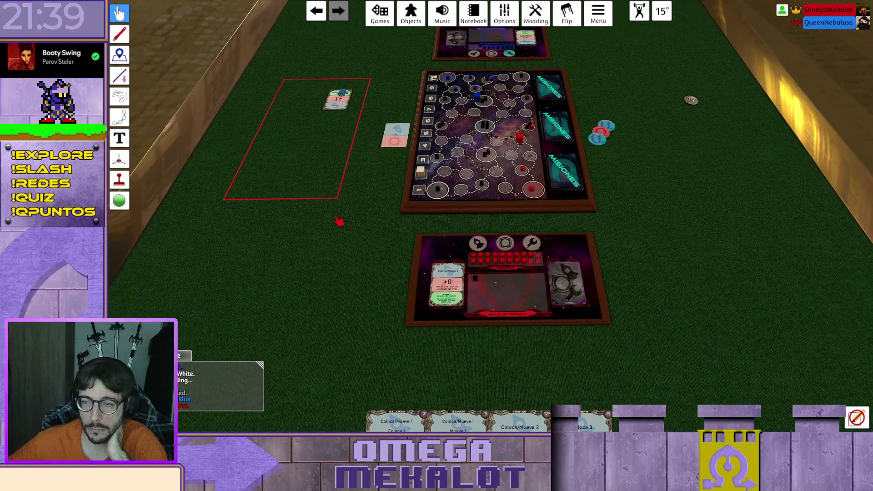
scroll(339, 221, up, 3)
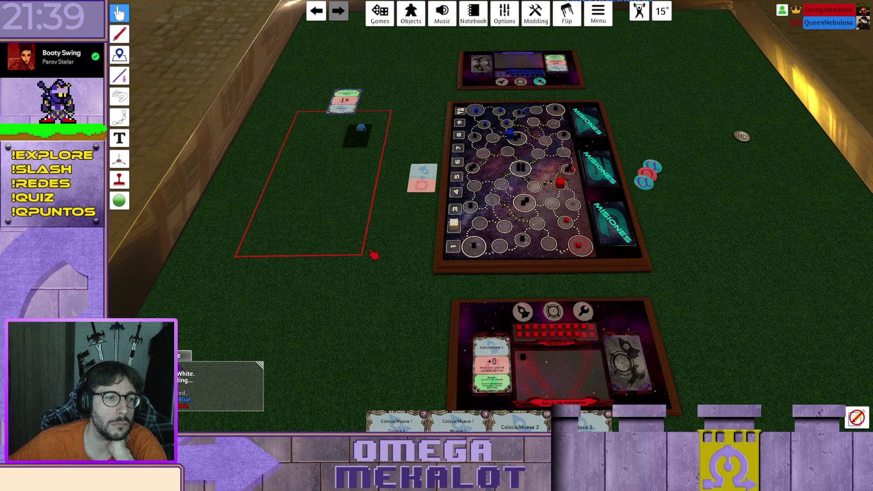
scroll(364, 232, up, 5)
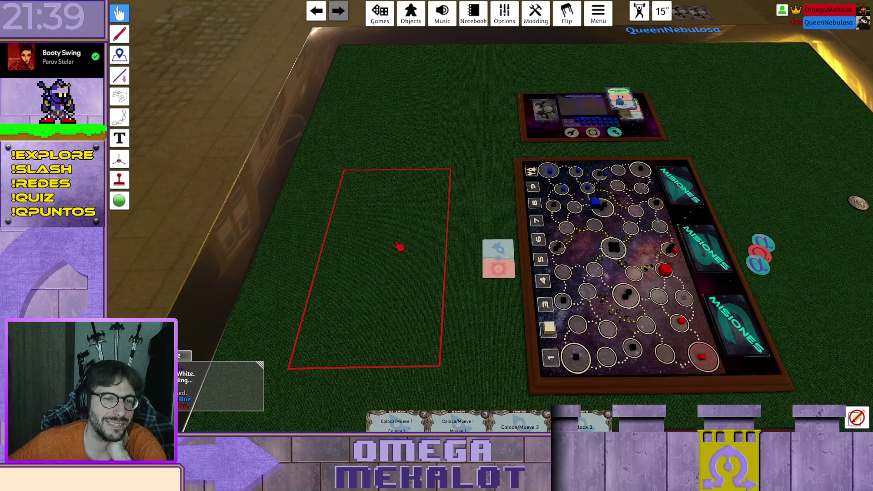
key(s)
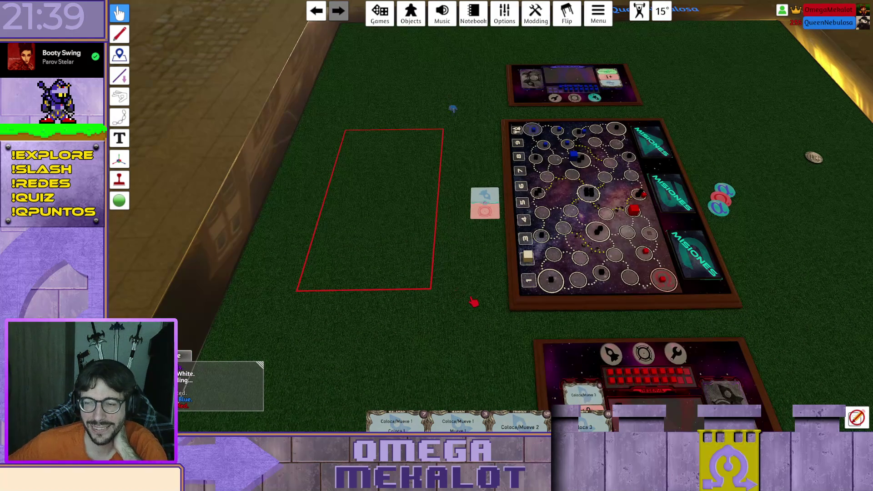
key(s)
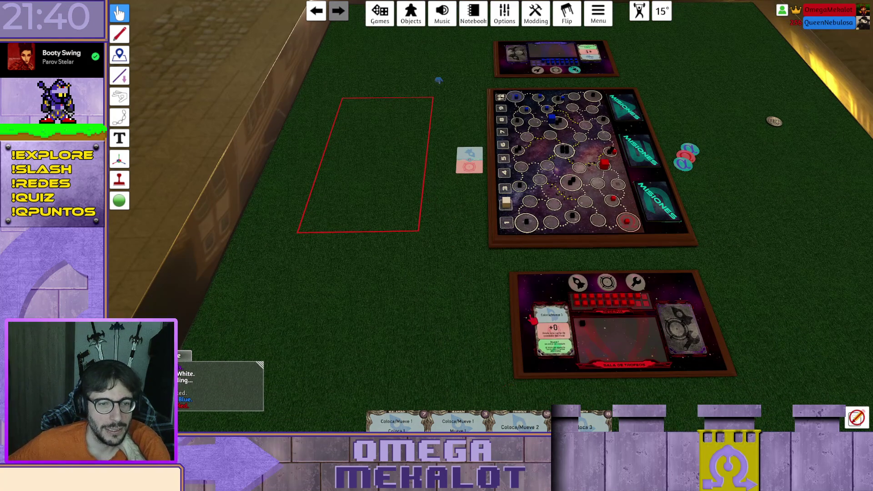
key(w)
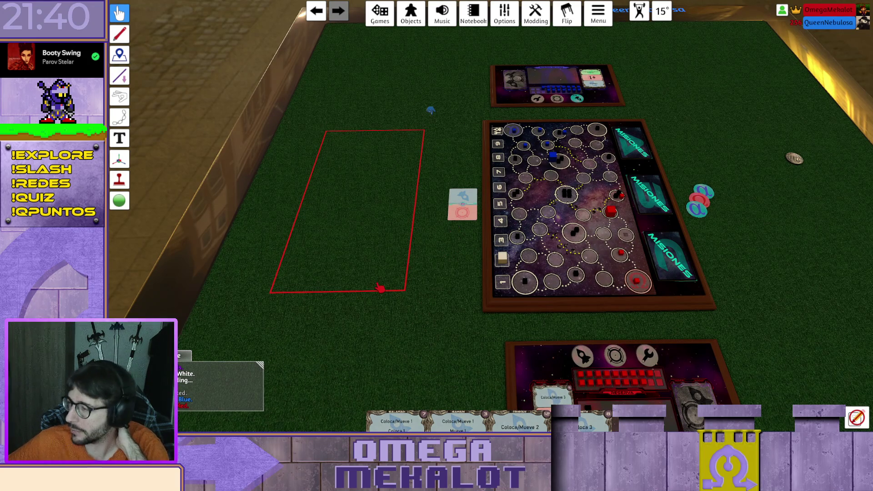
key(d)
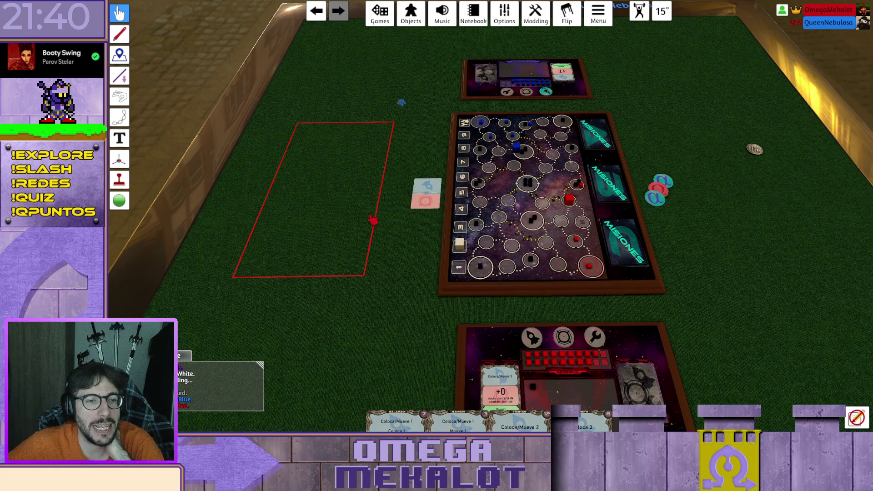
key(w)
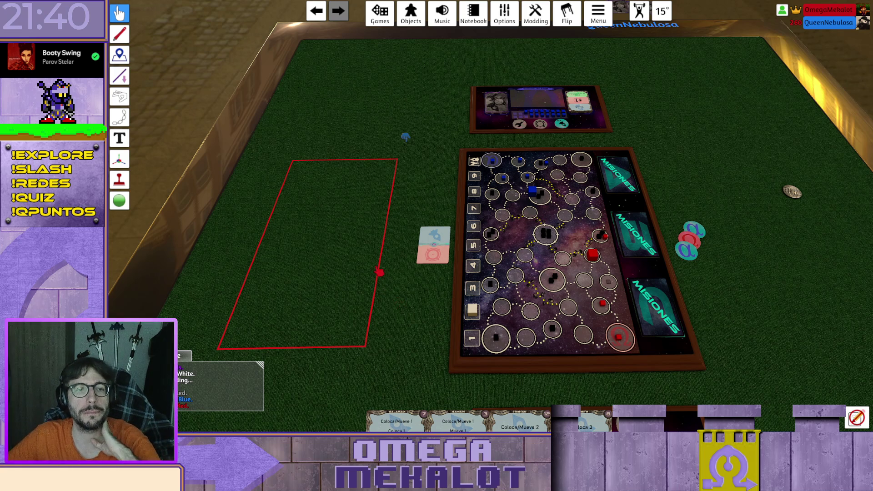
key(s)
key(s)
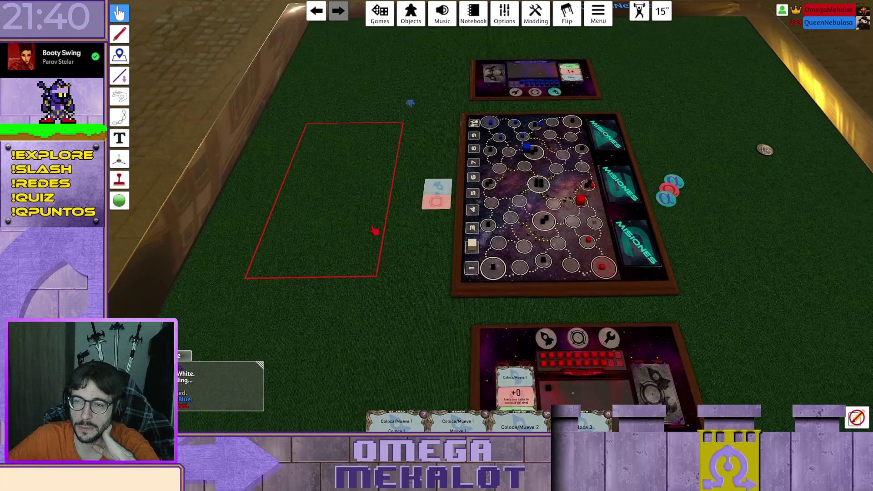
key(w)
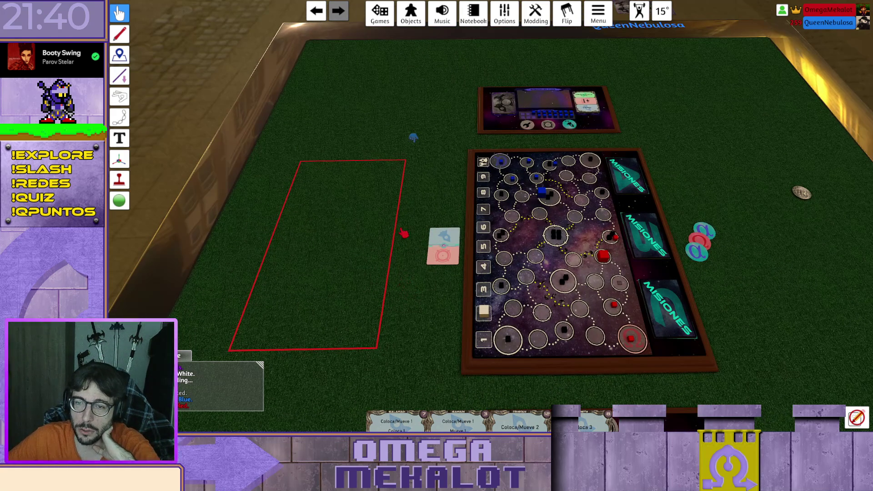
key(w)
drag(459, 273, 463, 274)
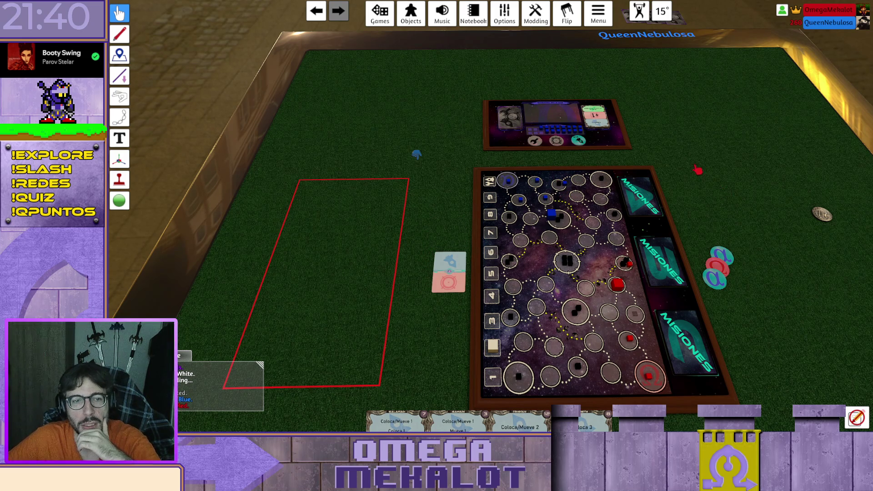
scroll(699, 170, up, 5)
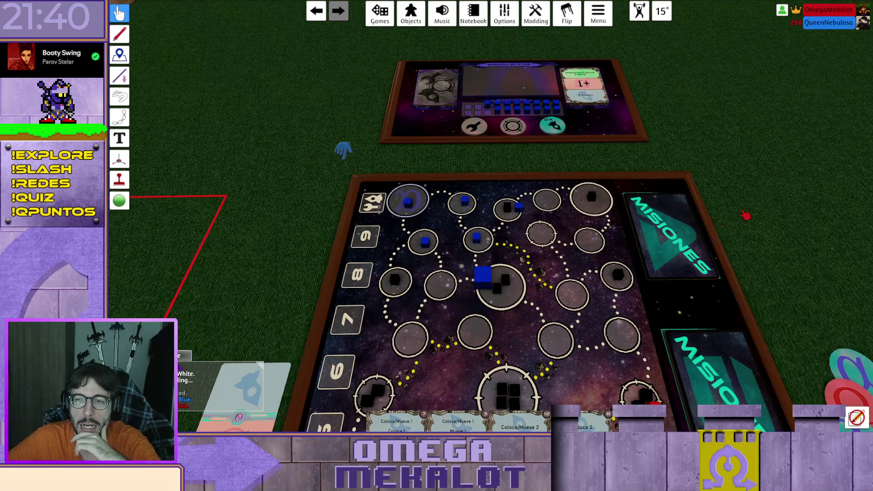